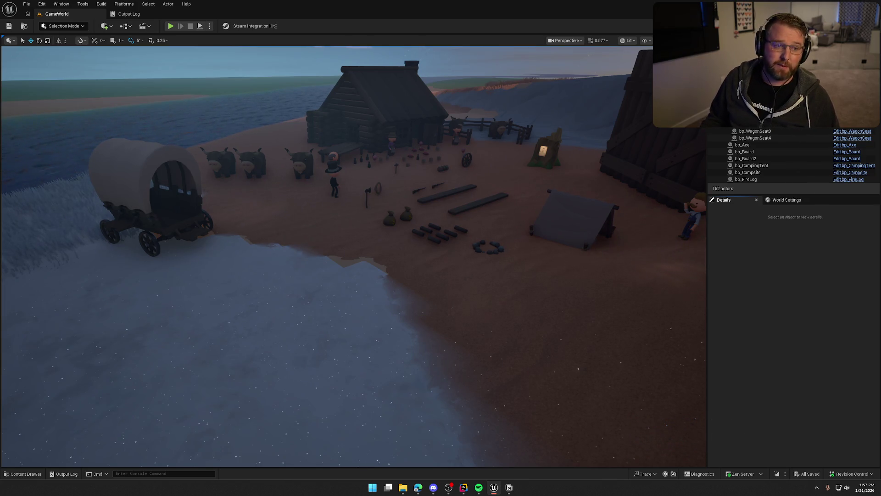
Tilt the camp view up to the sky, then move in looking down on the camp
key(alt+Tab)
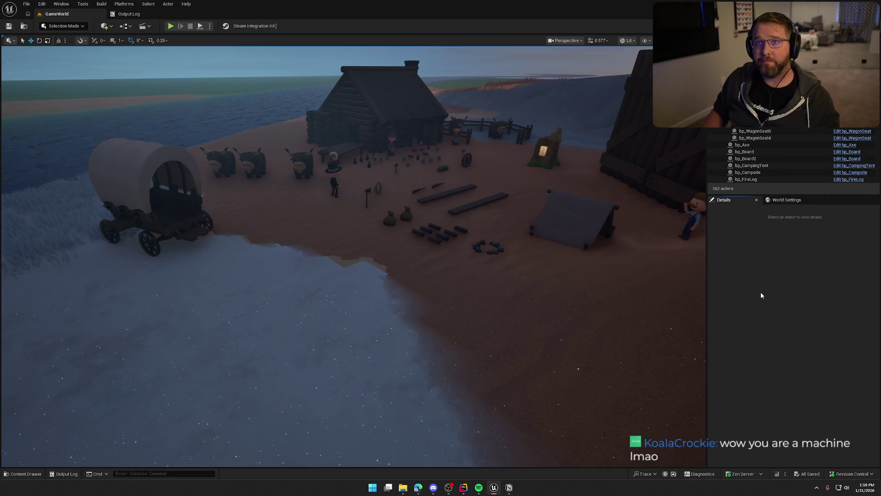
mouse_move(339, 286)
mouse_down()
mouse_move(339, 250)
mouse_move(341, 275)
mouse_move(321, 282)
mouse_move(353, 283)
mouse_move(352, 266)
mouse_move(358, 294)
mouse_move(358, 282)
mouse_up()
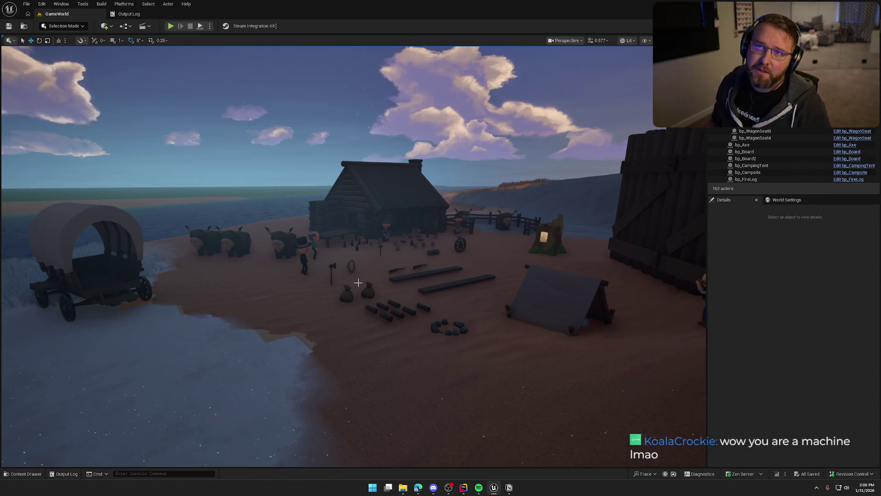
mouse_move(337, 324)
mouse_down()
mouse_move(337, 340)
mouse_move(335, 324)
mouse_up()
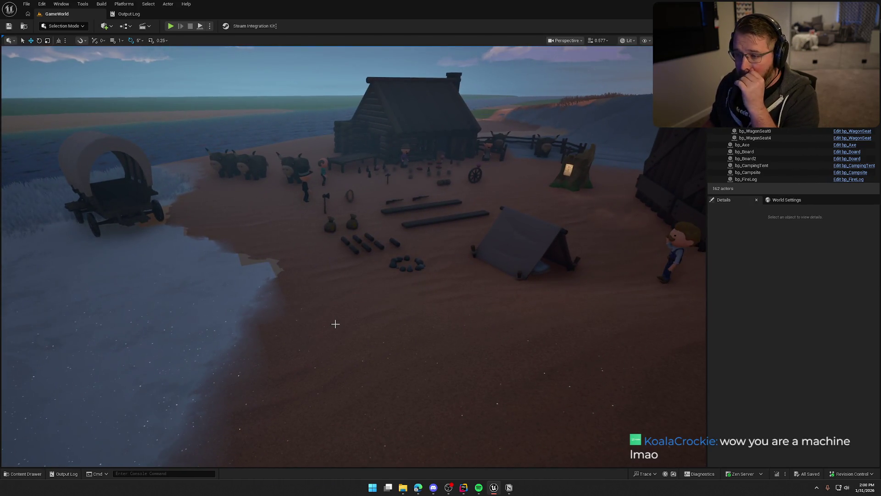
key(ctrl+space)
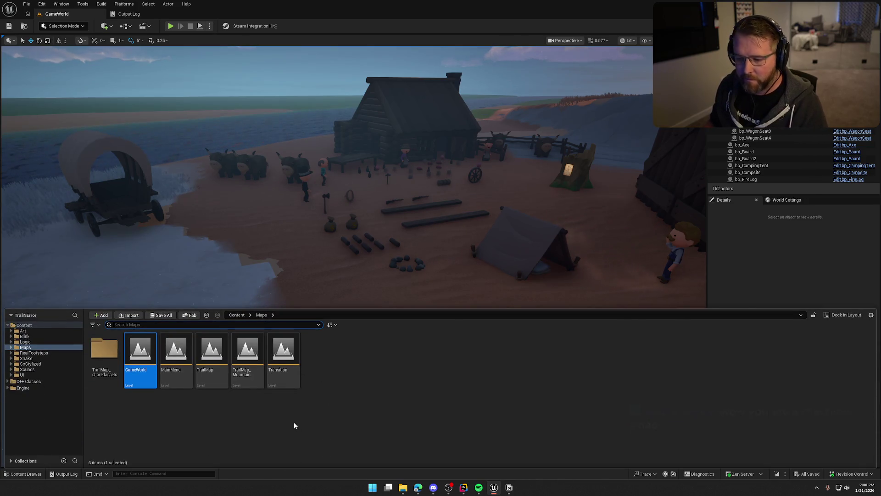
click(766, 291)
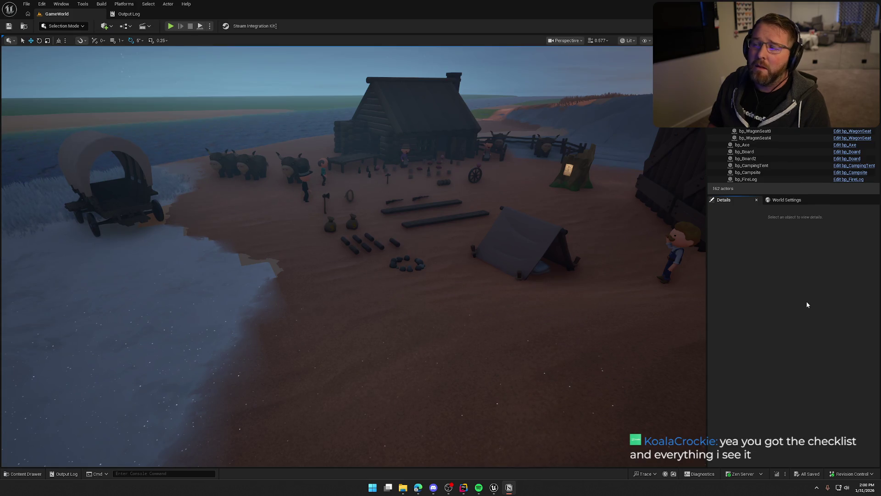
On the Notion To Do board, peek at the UI and Wagon Mechanics task checklists
click(509, 488)
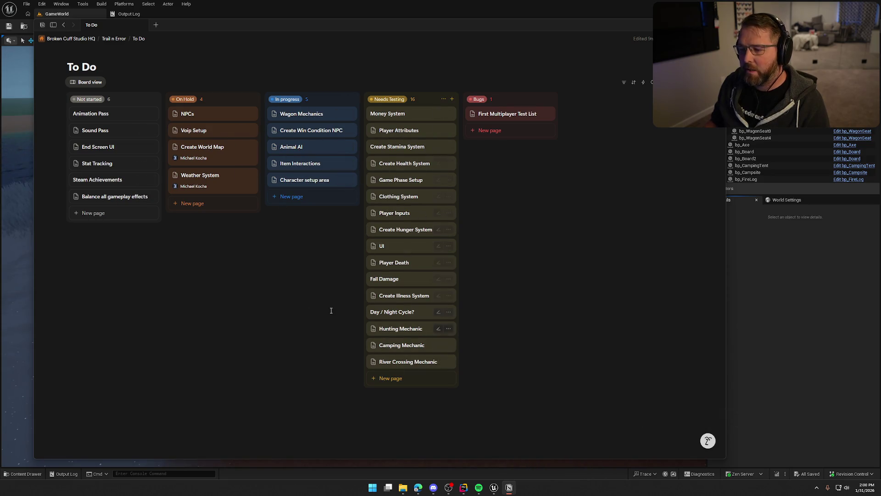
click(372, 247)
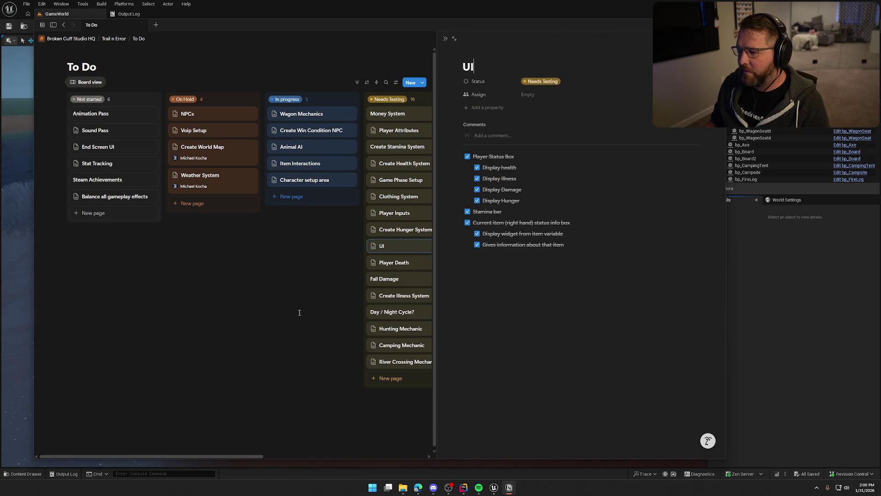
click(299, 311)
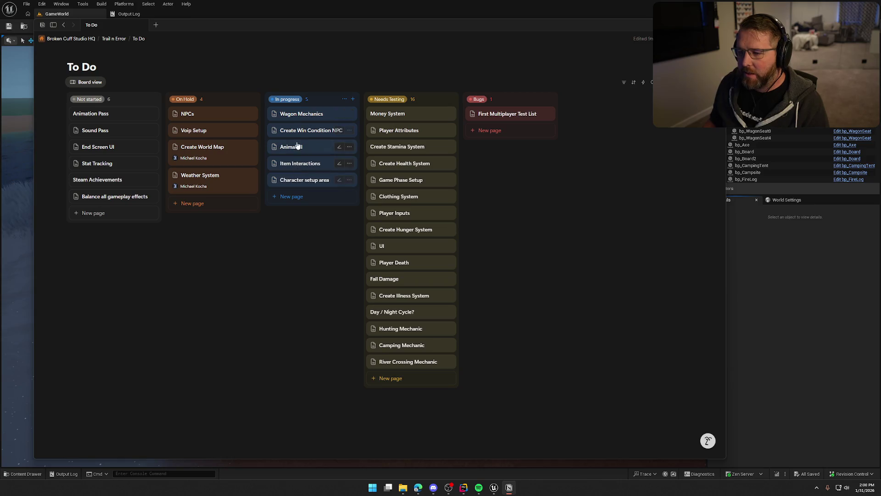
click(297, 116)
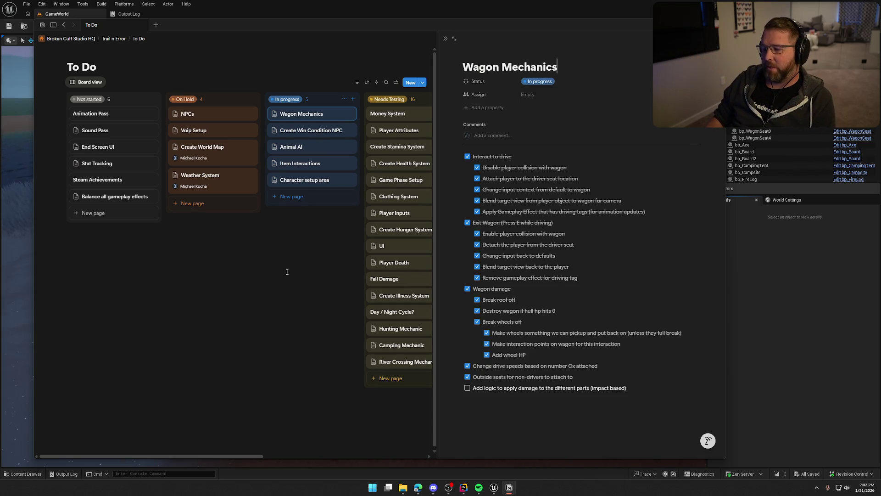
click(325, 245)
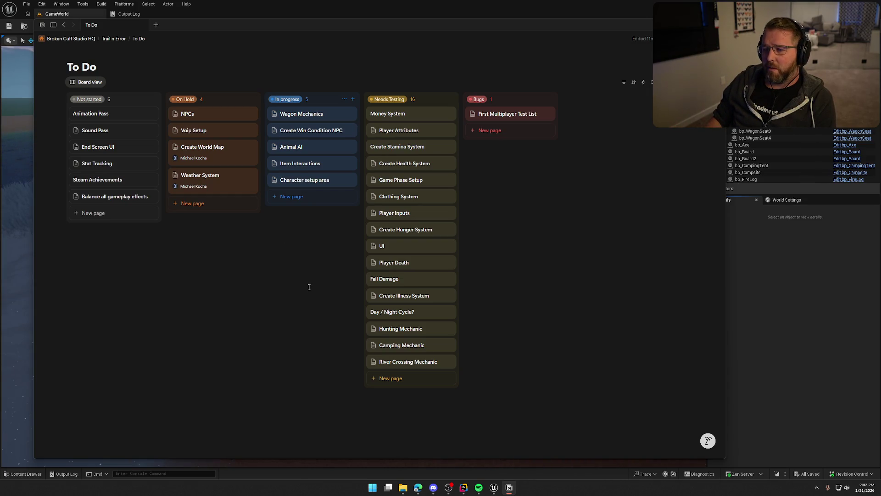
Peek at the Animal AI checklist, then open the Character setup area task's checklist
click(291, 147)
scroll(595, 345, down, 6)
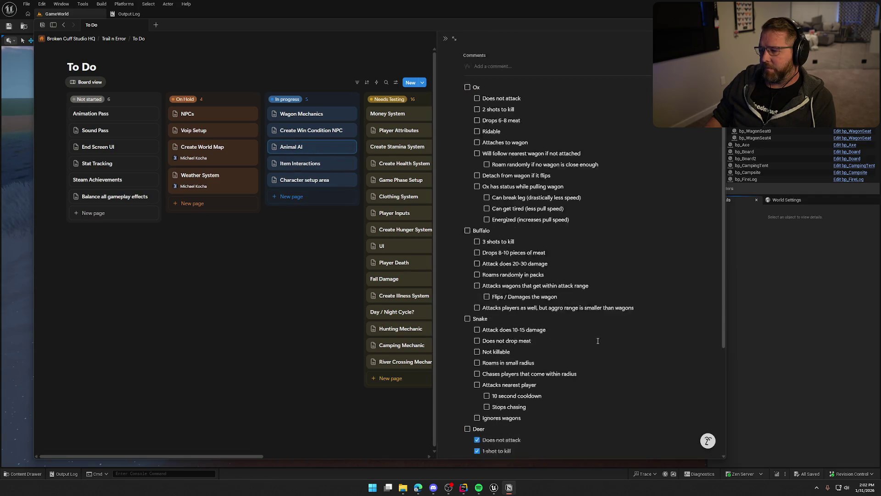
scroll(595, 345, up, 6)
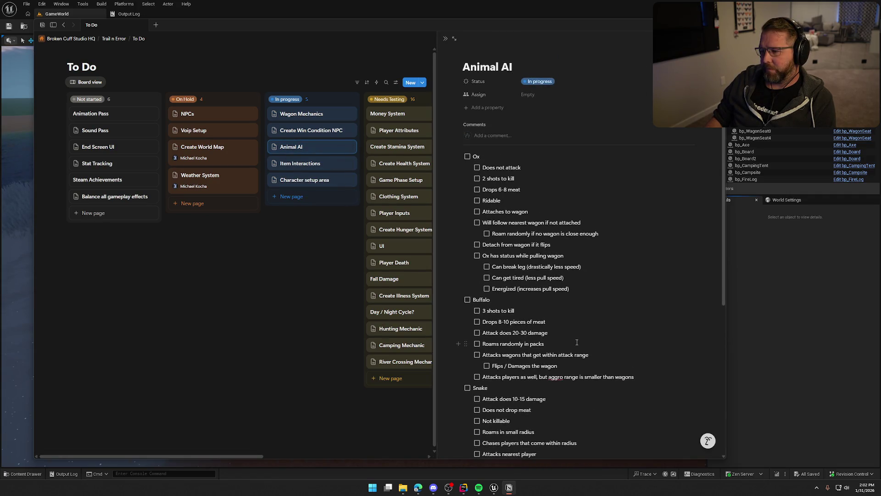
click(294, 273)
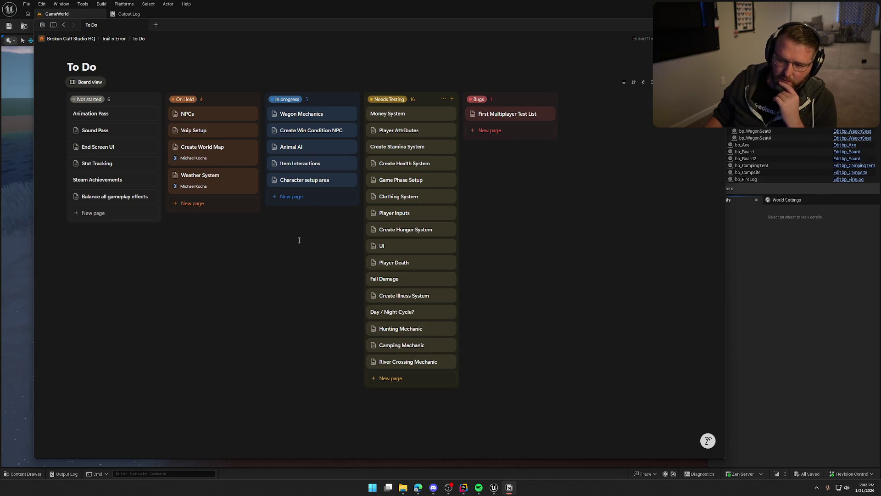
click(305, 181)
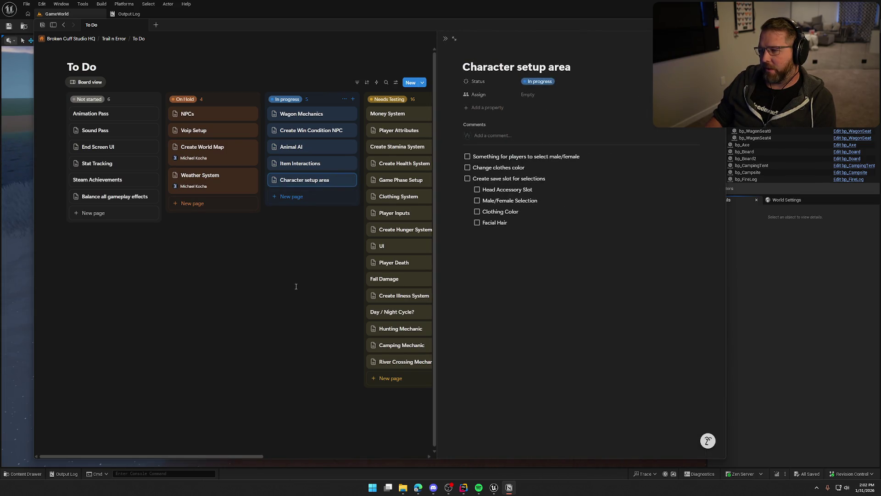
key(alt+Tab)
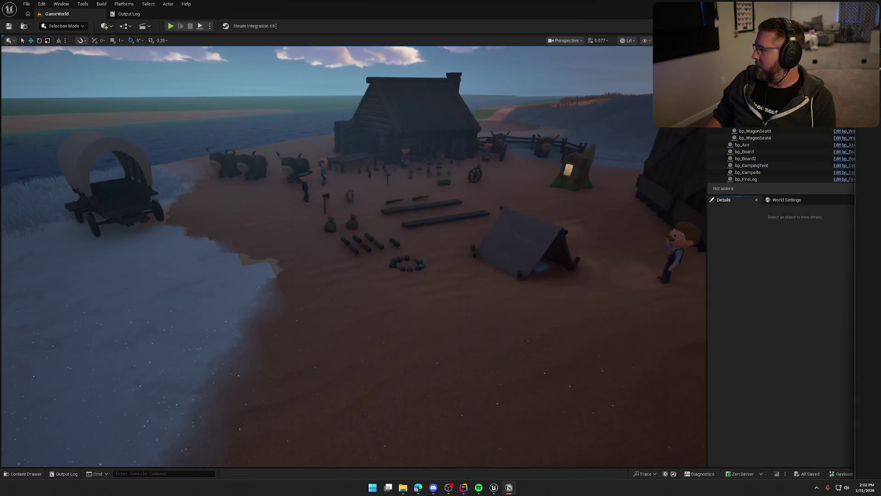
Select and frame the oak stump, undoing an accidental move
mouse_move(573, 301)
mouse_down()
mouse_move(624, 321)
mouse_move(675, 306)
mouse_move(674, 230)
mouse_move(643, 229)
mouse_move(665, 230)
mouse_move(666, 216)
mouse_move(665, 248)
mouse_move(661, 215)
mouse_up()
click(365, 248)
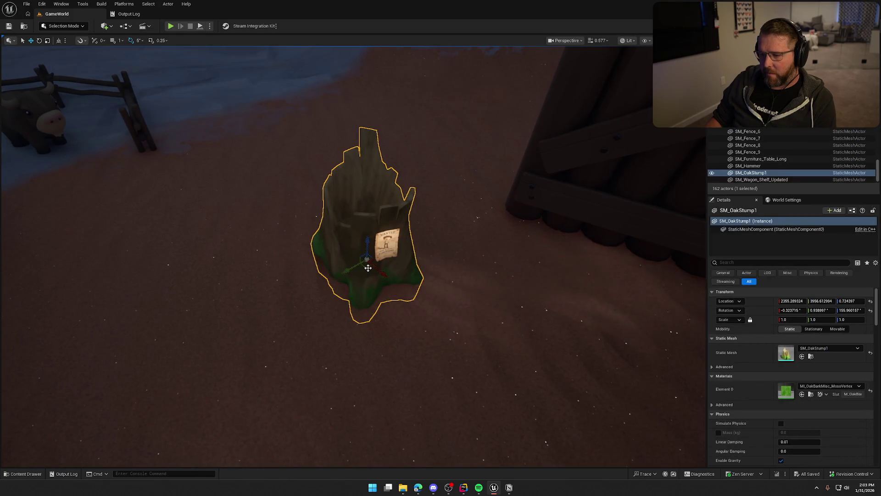
key(f)
drag(389, 241, 413, 223)
key(ctrl+z)
key(ctrl+z)
Add the wanted poster to the selection and rotate both by 30 degrees
click(744, 262)
ctrl+click(388, 245)
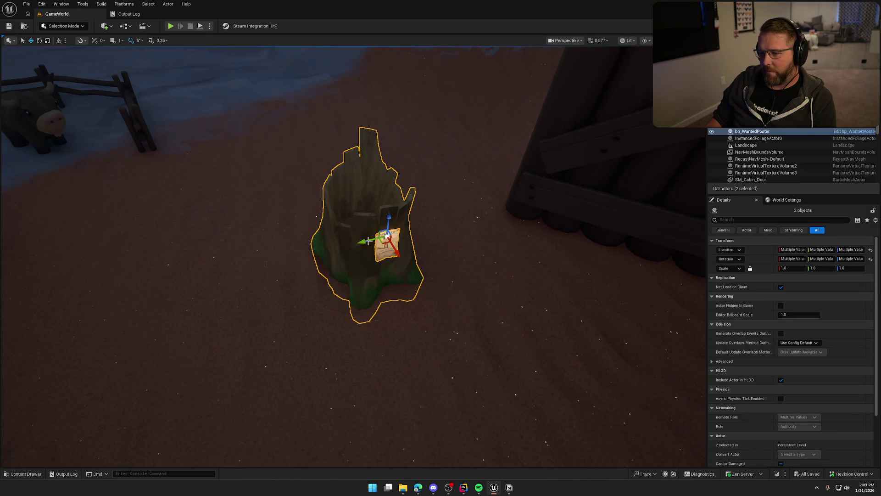
mouse_move(385, 245)
mouse_down()
mouse_move(409, 192)
mouse_move(436, 184)
mouse_move(463, 190)
mouse_up()
key(e)
click(351, 246)
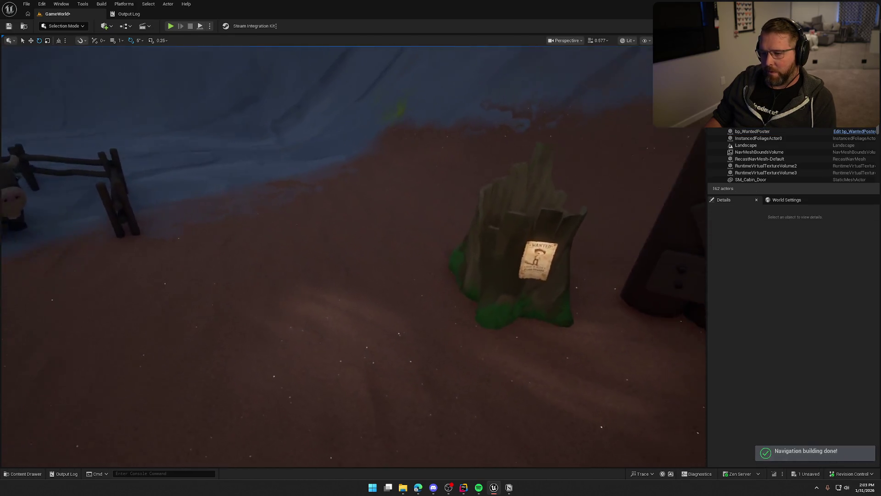
scroll(340, 237, down, 5)
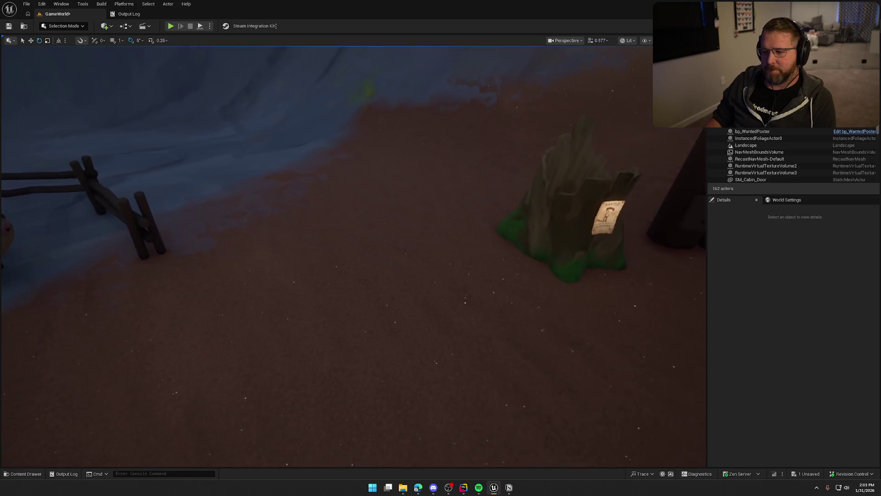
key(ctrl+space)
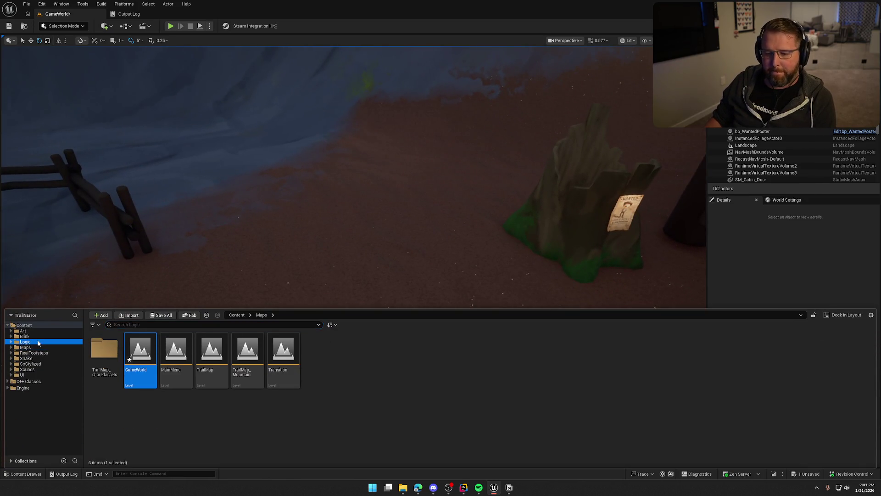
In Logic > Actors, create a Blueprint Class with bp_MasterWorldInteract as its parent
click(25, 342)
double_click(104, 348)
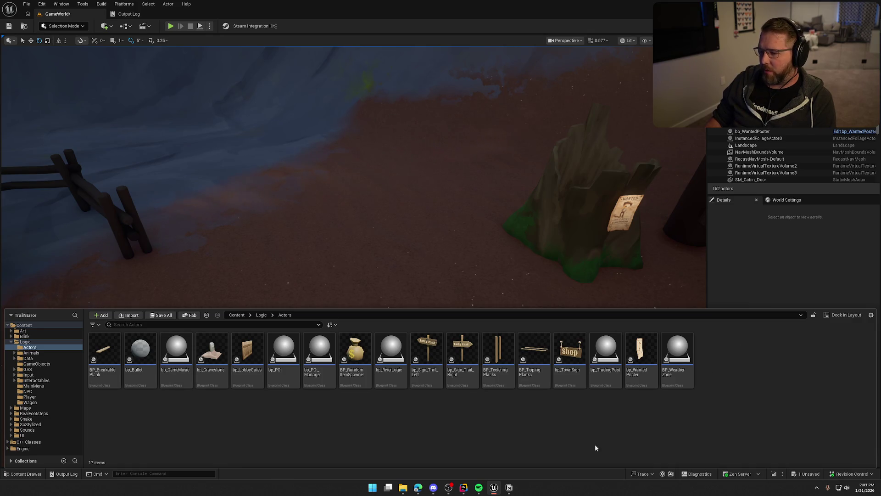
right_click(732, 369)
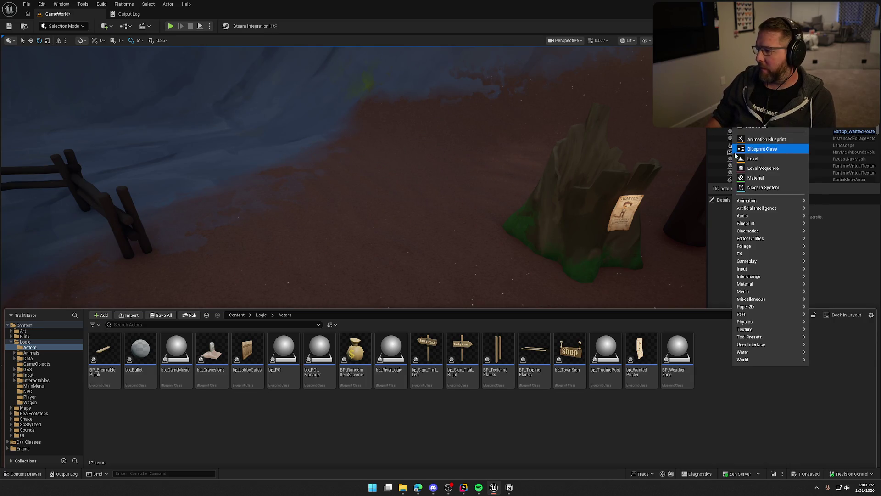
click(753, 158)
text(world interact)
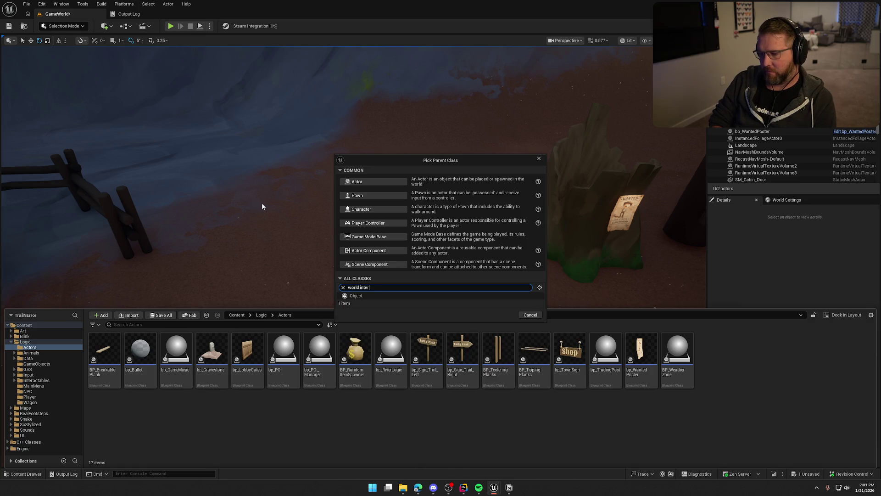
click(413, 325)
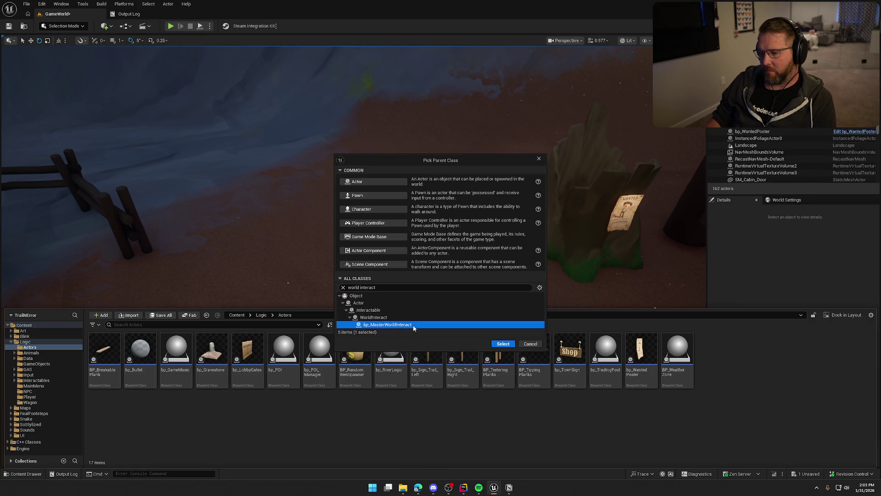
click(507, 343)
text(bp_)
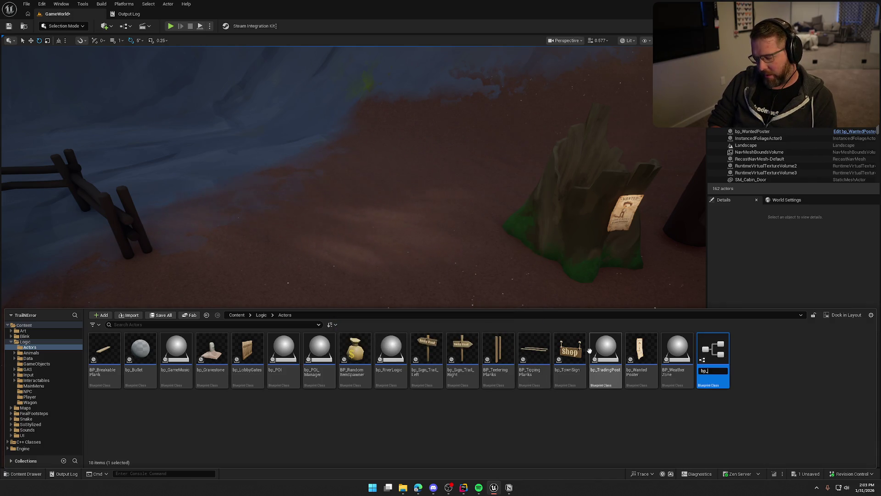
Name the blueprint bp_CharacterSetup and save all, making the level file writable
text(Char)
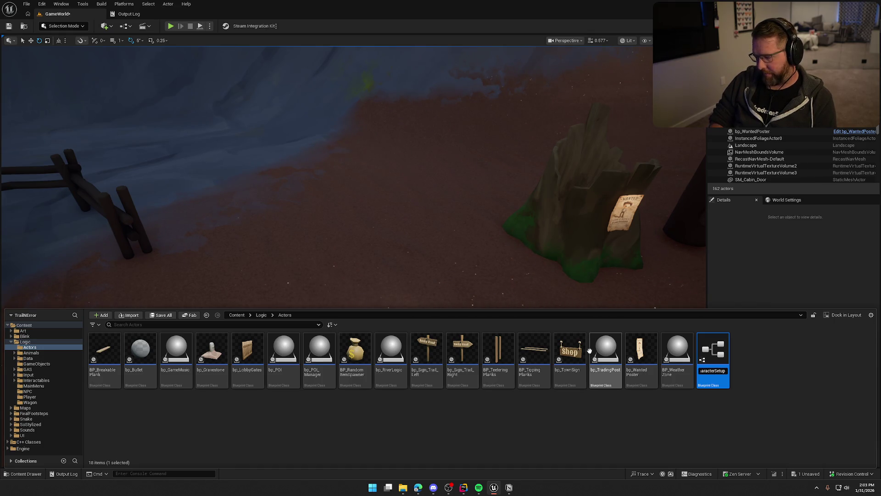
key(Return)
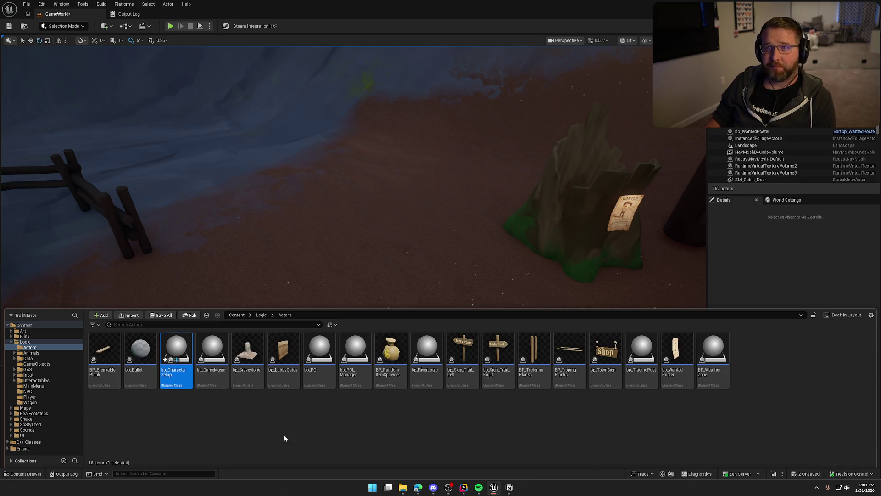
key(ctrl+s)
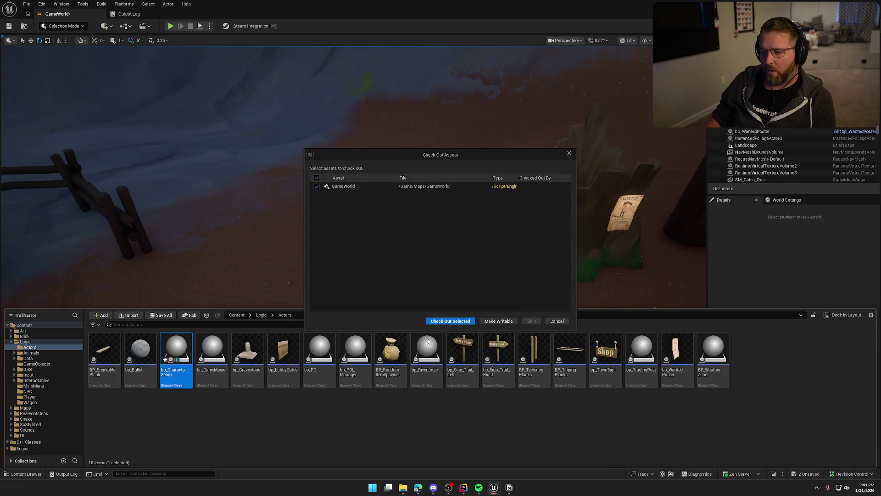
click(437, 320)
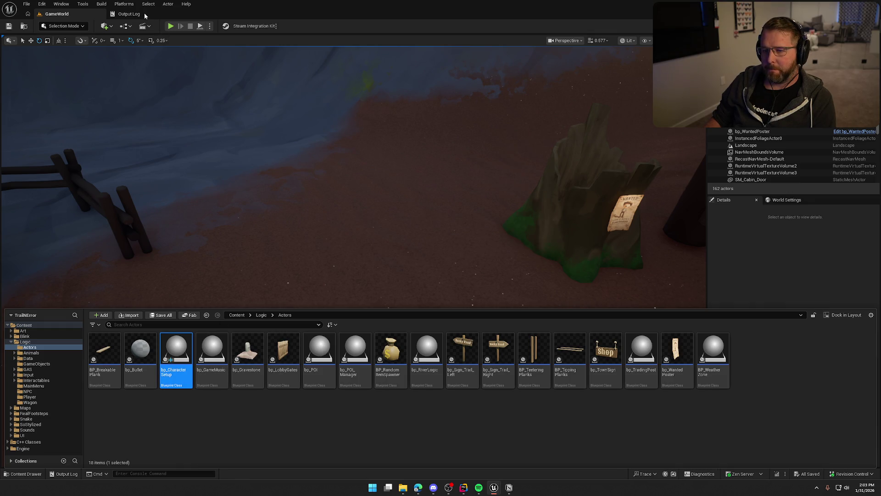
click(144, 14)
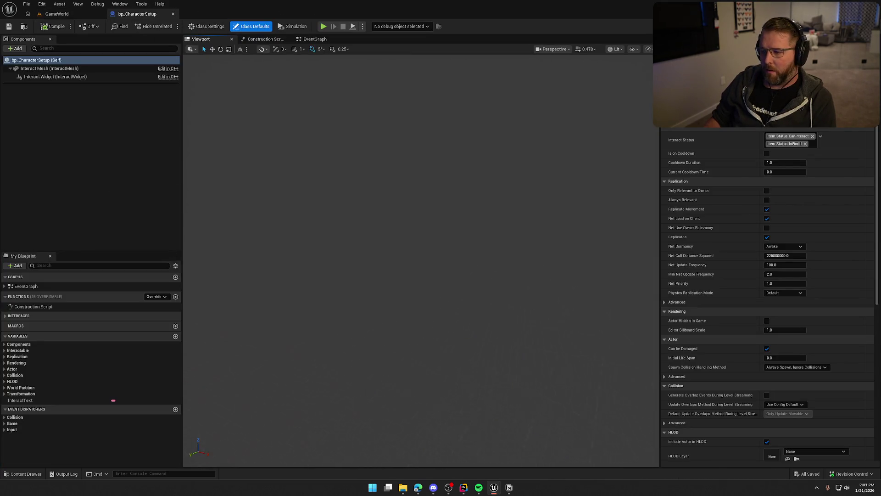
Set the Interact Mesh component's Static Mesh to Cube
click(46, 69)
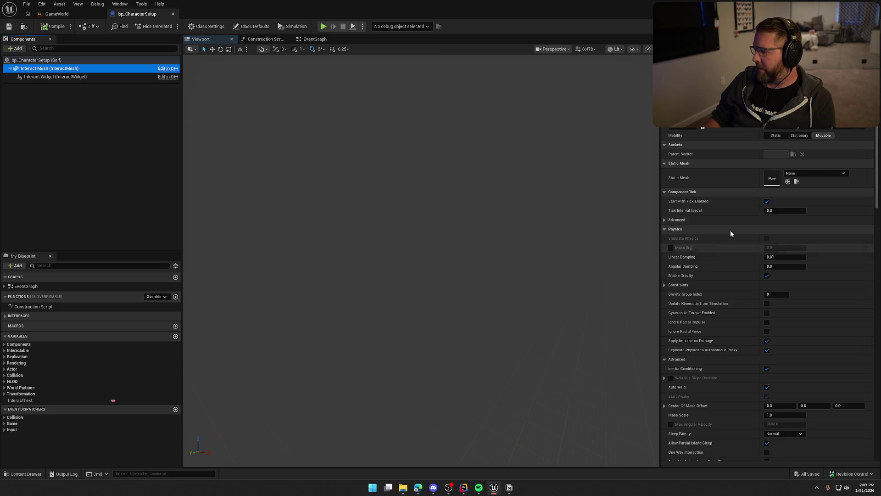
click(813, 174)
text(be)
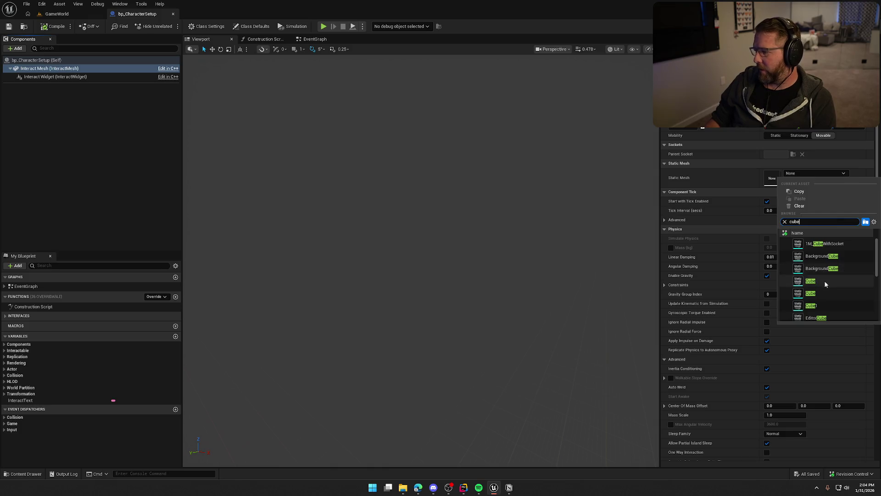
click(825, 285)
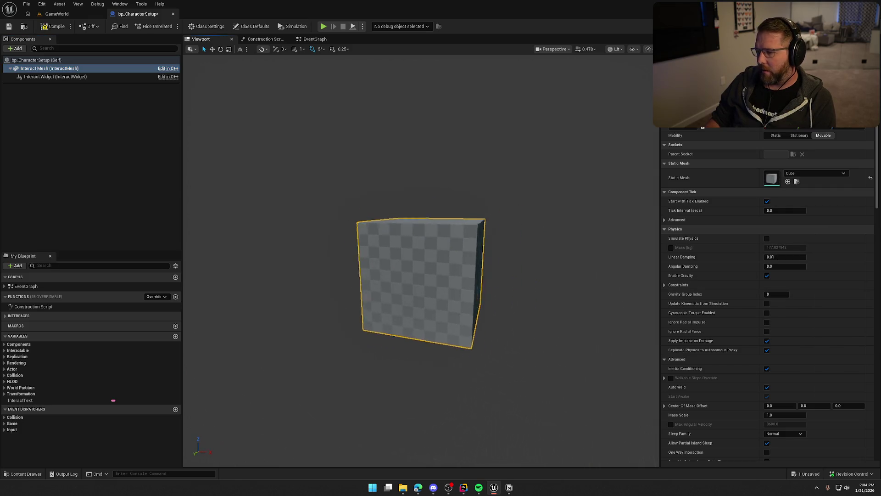
mouse_move(558, 226)
mouse_down()
mouse_move(546, 229)
mouse_move(565, 232)
mouse_move(558, 226)
mouse_up()
Compile and save the blueprint, then drop a bp_CharacterSetup instance into GameWorld
click(53, 27)
click(57, 14)
key(ctrl+space)
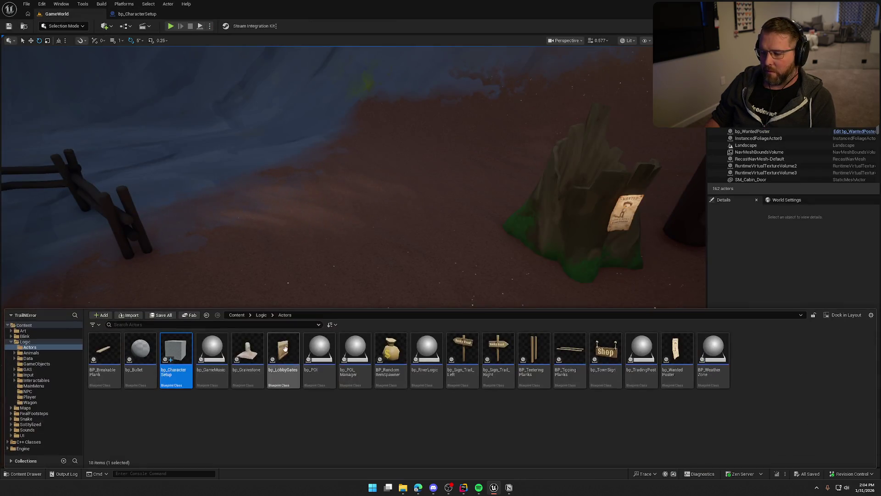
mouse_move(176, 353)
mouse_down()
mouse_move(329, 235)
mouse_move(459, 298)
mouse_move(643, 340)
mouse_up()
Rotate the placed cube 30 degrees about Z and raise it higher
key(e)
key(w)
drag(346, 223, 347, 199)
key(Escape)
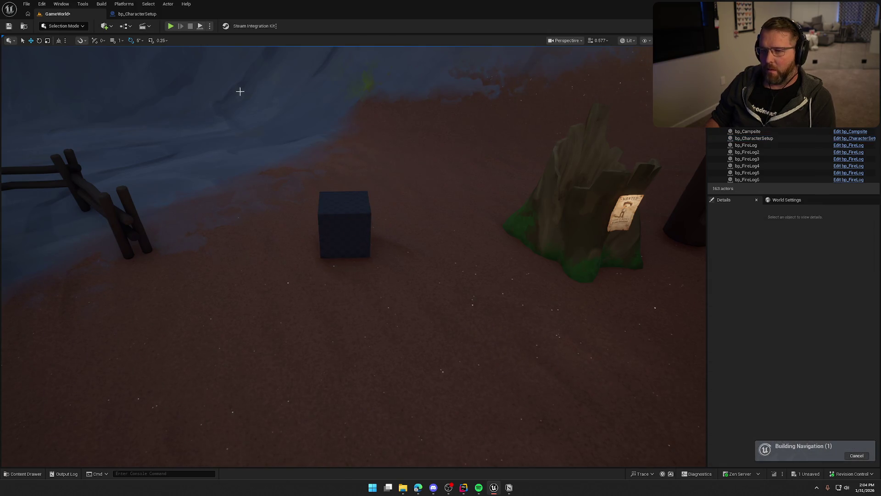
click(137, 14)
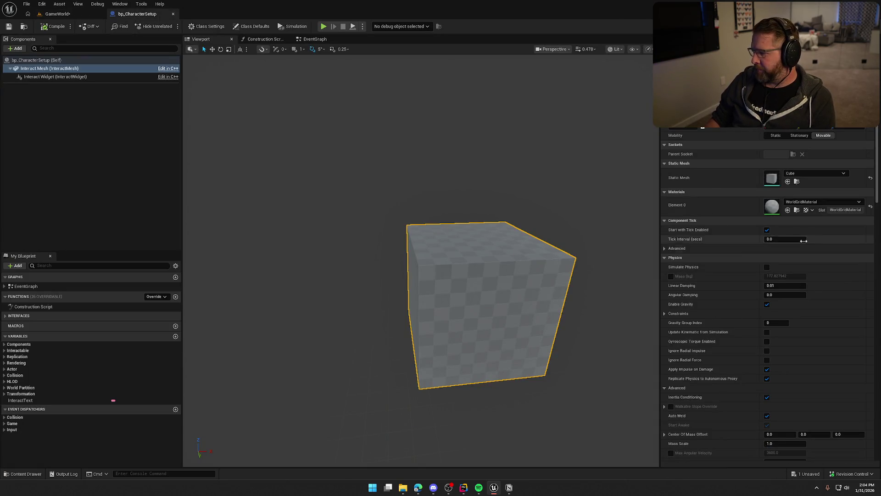
Set InteractText's default value to 'Customize' and 'Character' on two lines
click(57, 77)
scroll(710, 294, down, 5)
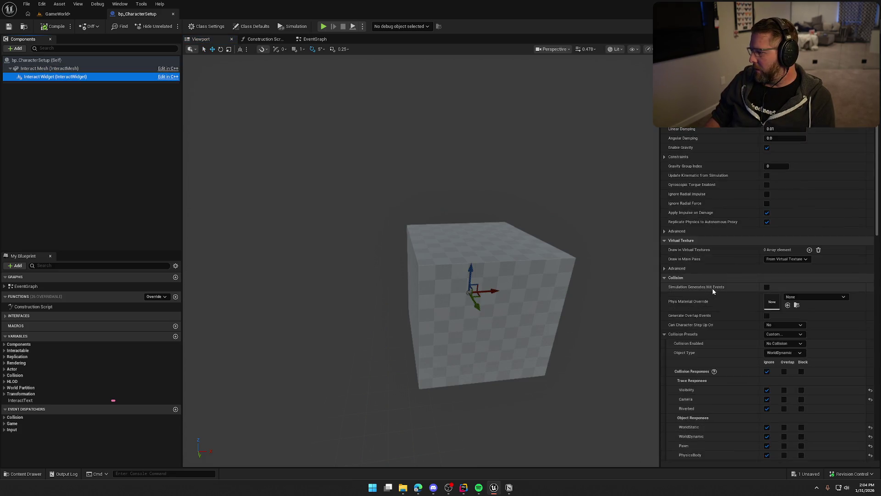
scroll(712, 291, down, 2)
click(19, 350)
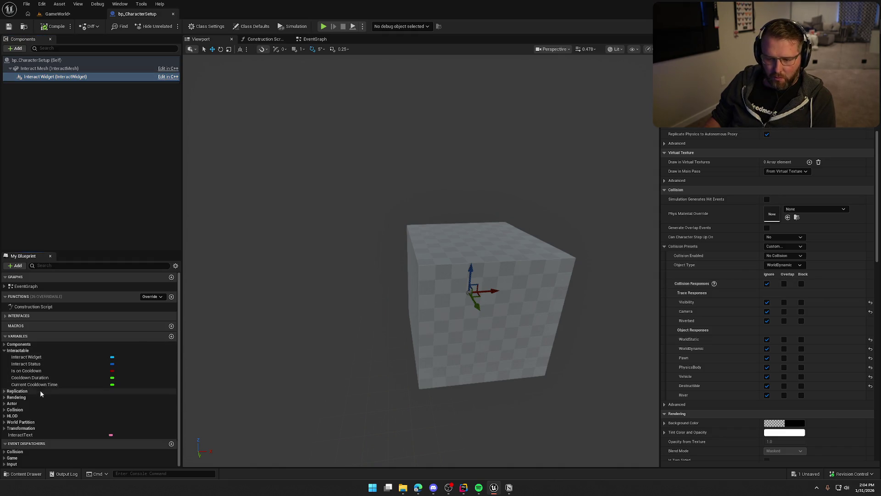
click(40, 364)
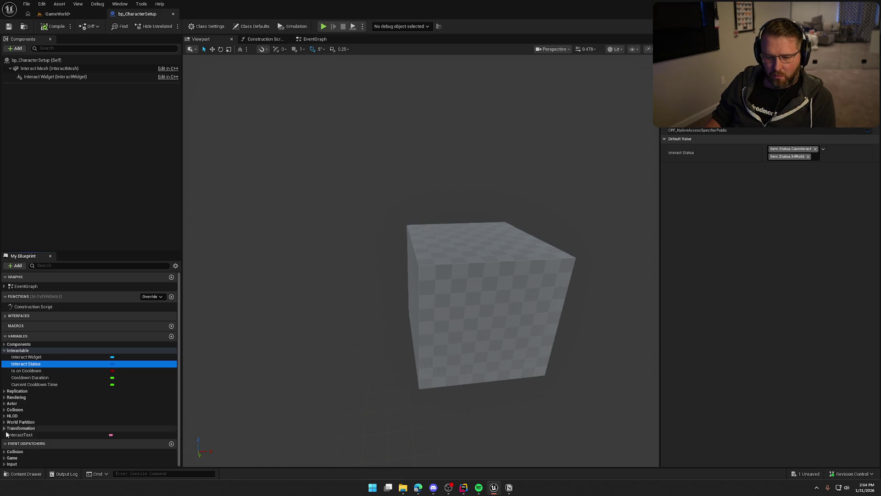
click(20, 435)
click(785, 284)
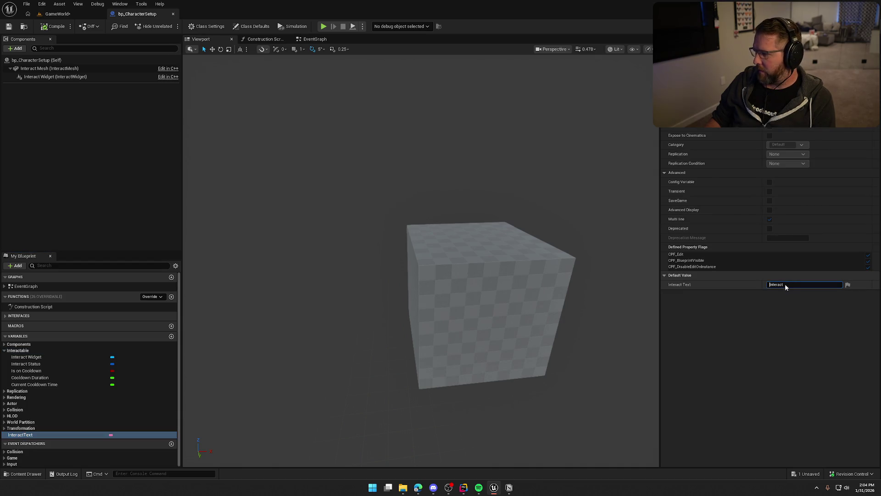
text(Customize)
key(shift+Return)
text(C)
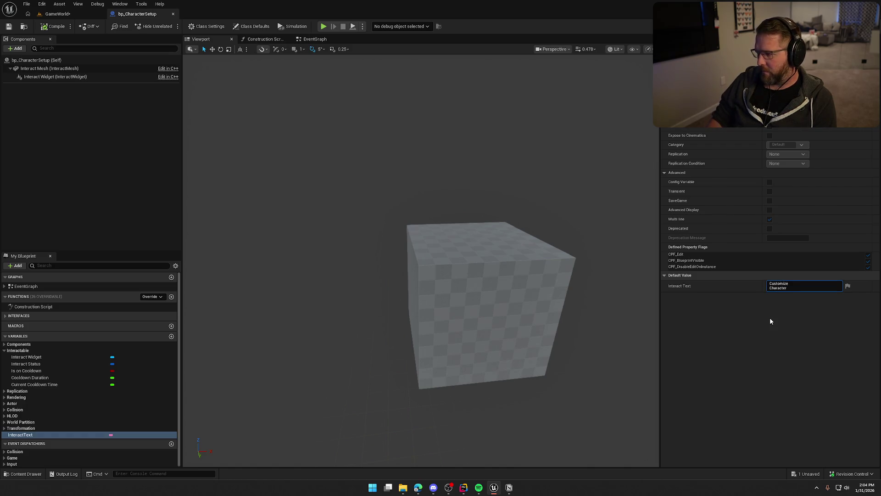
click(55, 17)
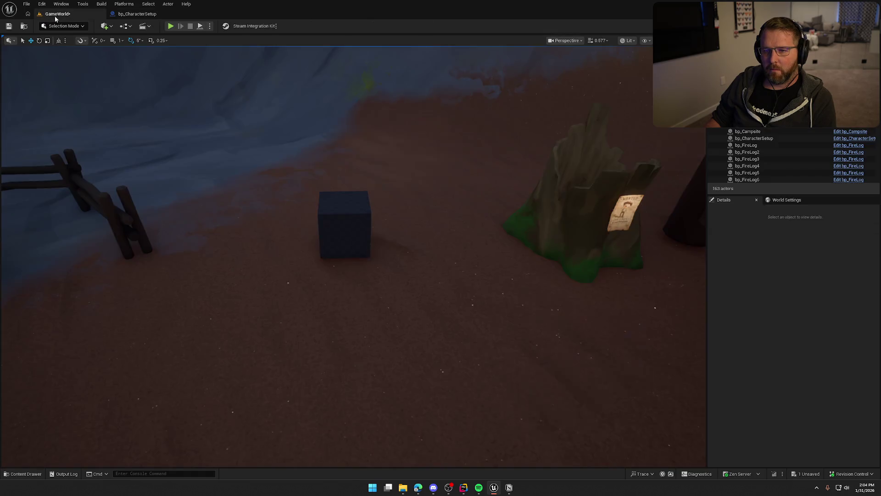
Play-test by running to the new cube to check its prompt
click(170, 26)
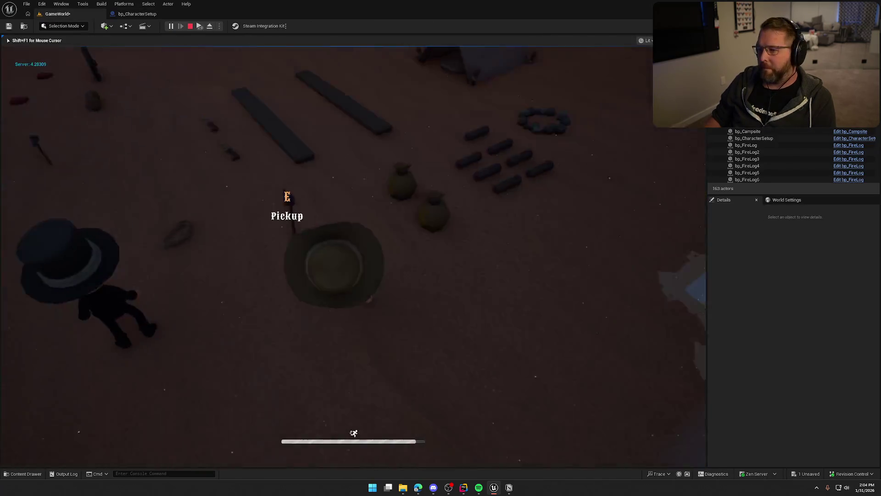
key(shift+w)
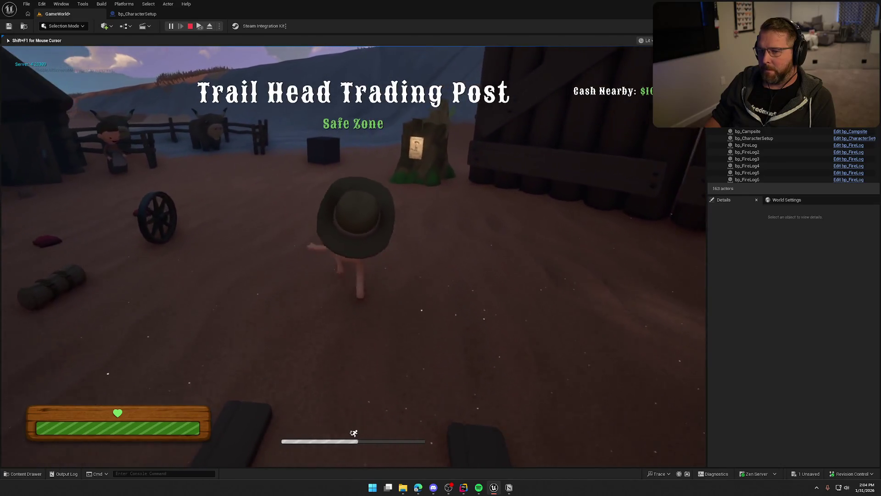
key(a)
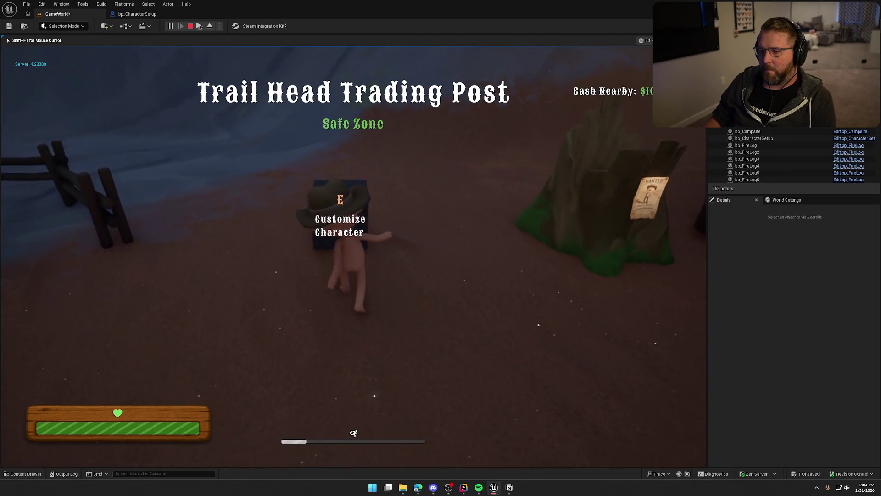
key(Escape)
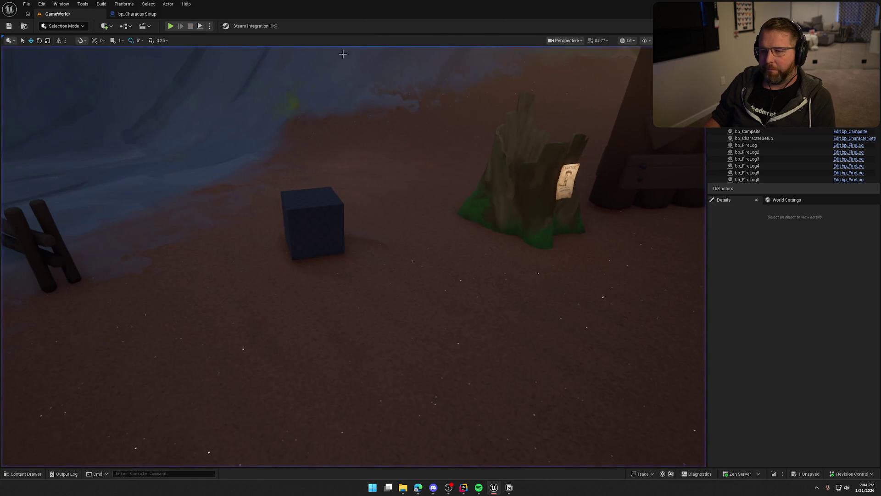
Move the Interact Widget up above the cube and compile and save
click(132, 14)
click(55, 76)
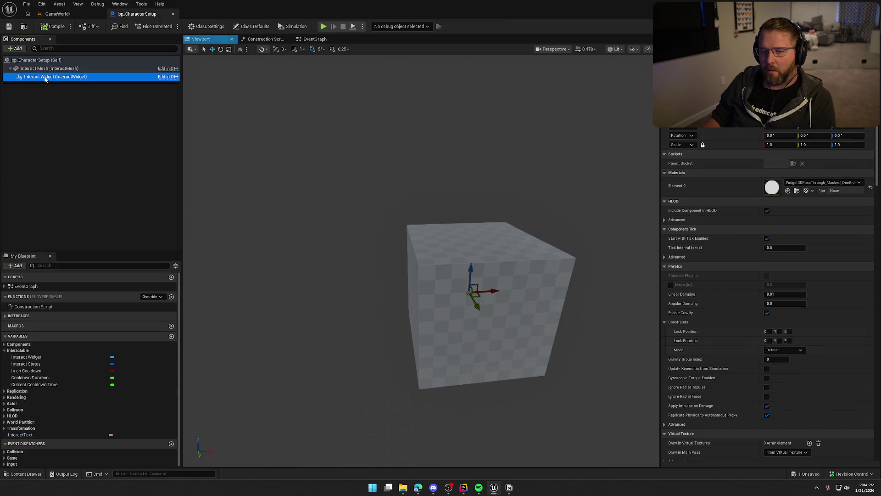
drag(472, 270, 467, 105)
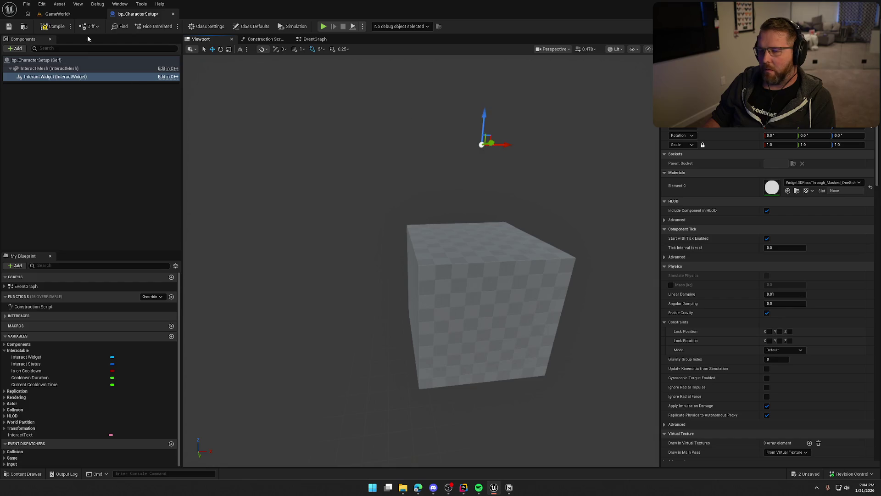
key(ctrl+s)
Play-test again, circling the cube to confirm the Customize Character prompt
key(alt+p)
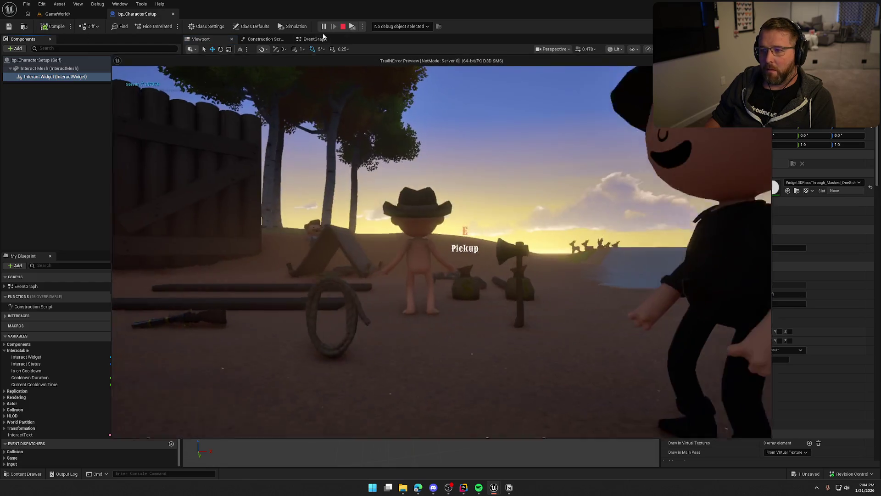
key(shift+w)
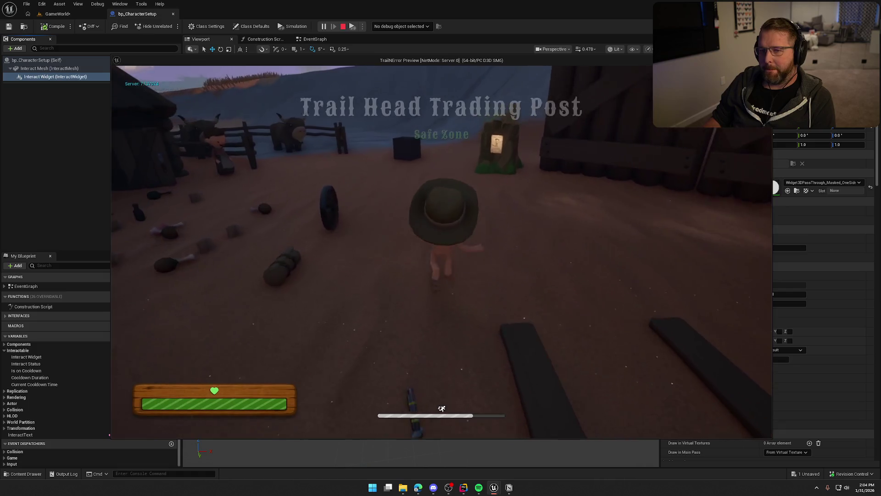
key(a)
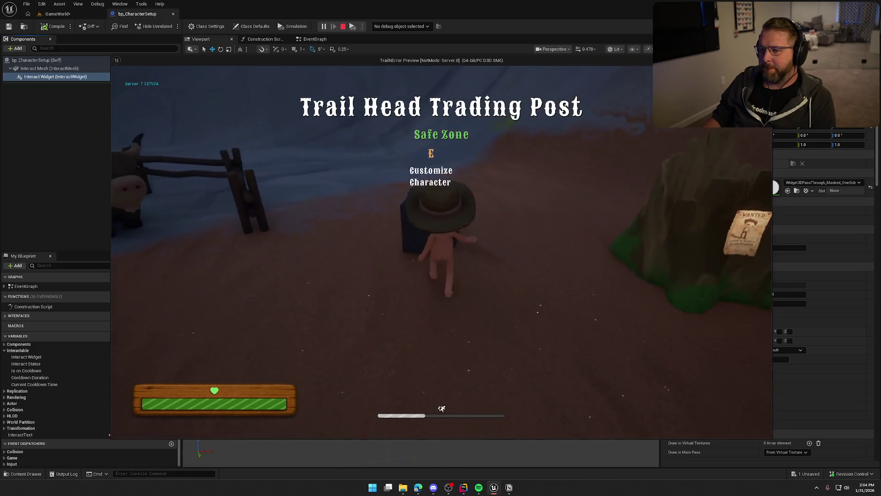
key(w)
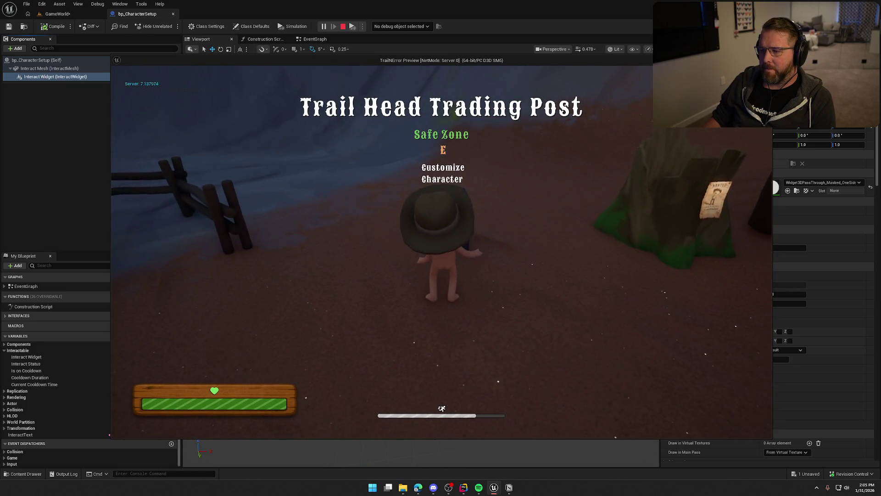
key(a)
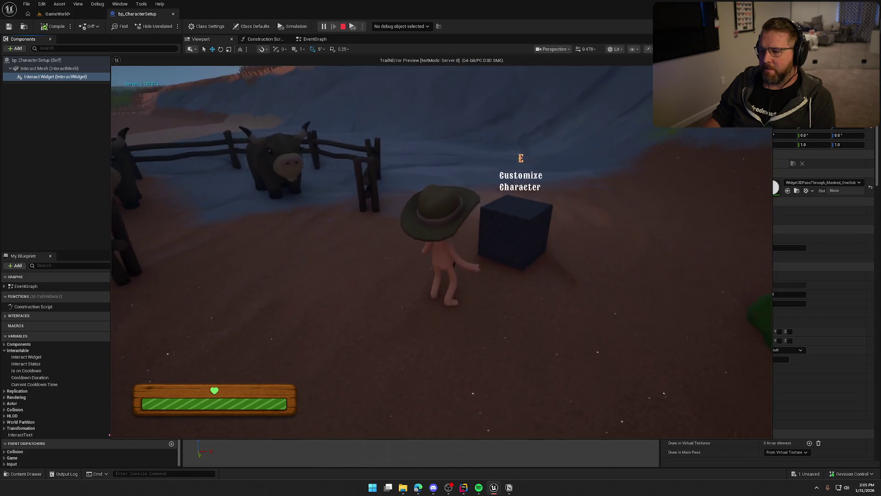
key(Escape)
click(314, 39)
click(201, 40)
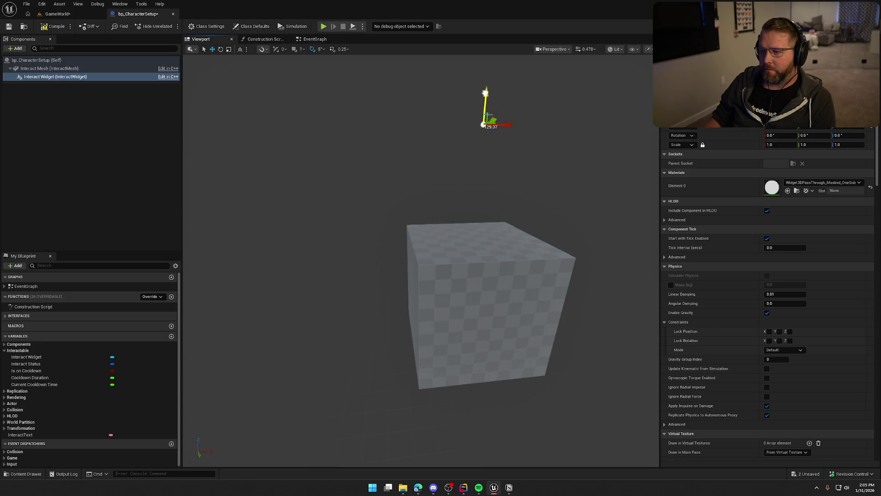
Delete the three default event nodes and add an Event BP_Interact override
click(315, 39)
drag(252, 118, 466, 391)
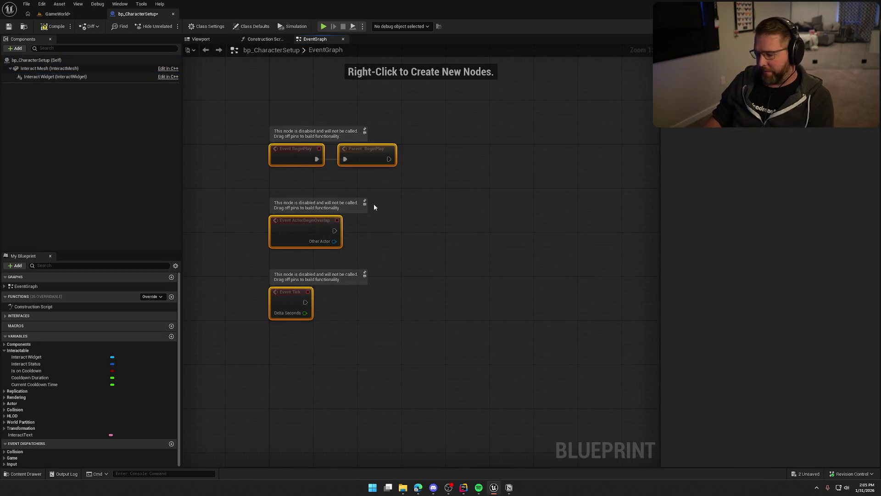
key(Delete)
click(148, 298)
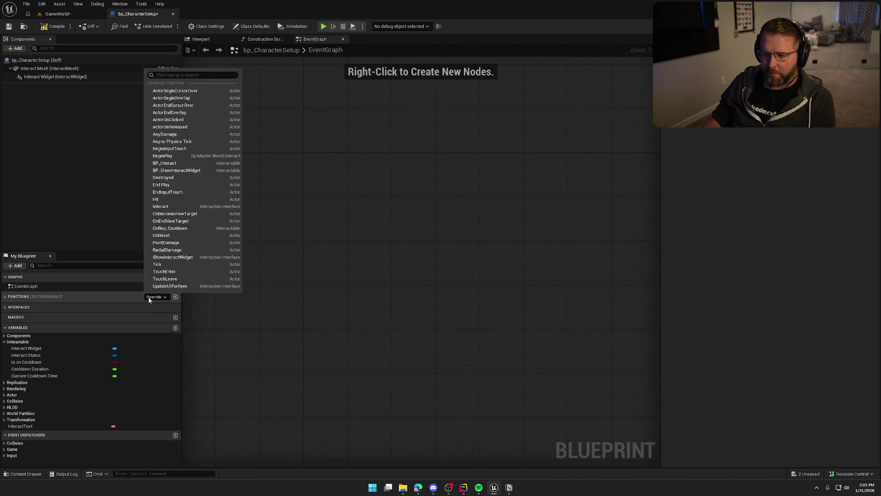
click(91, 299)
click(154, 297)
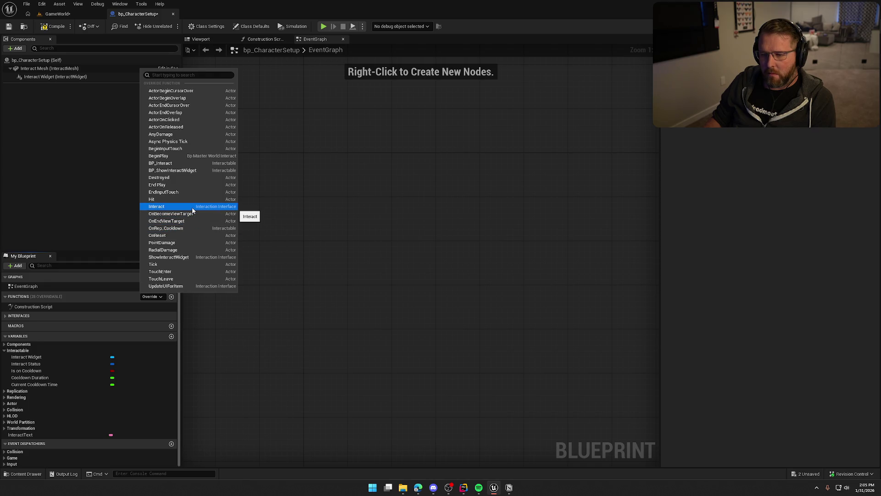
click(200, 164)
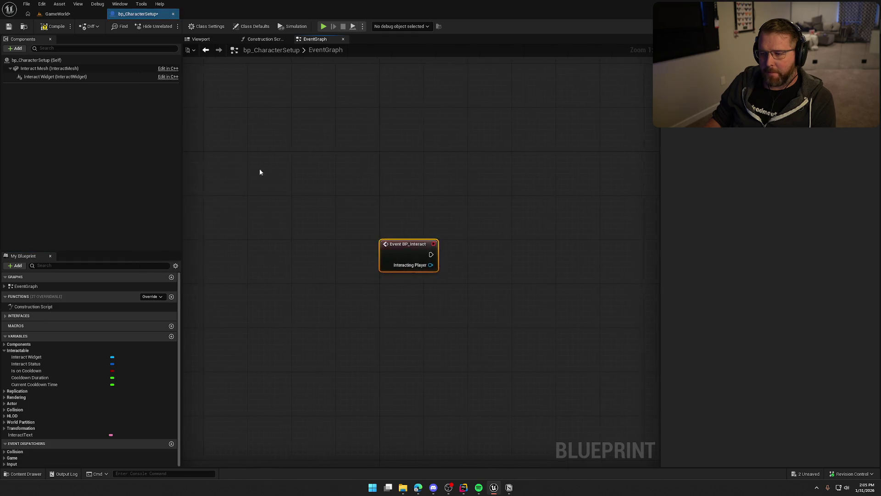
mouse_move(417, 249)
mouse_down()
mouse_move(420, 161)
mouse_move(334, 244)
mouse_move(348, 191)
mouse_move(339, 220)
mouse_up()
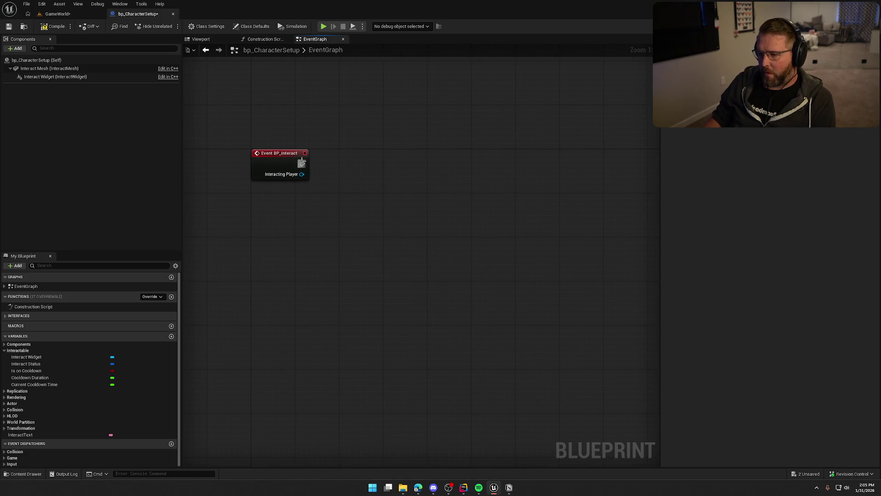
Connect a Print String reading 'Start changing your character' to Event BP_Interact
drag(301, 164, 344, 164)
text(print)
key(Return)
click(375, 180)
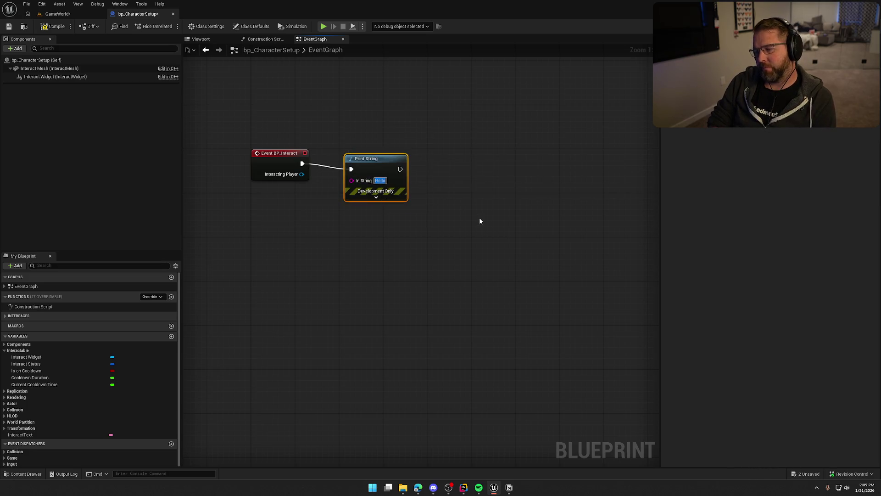
text(Start)
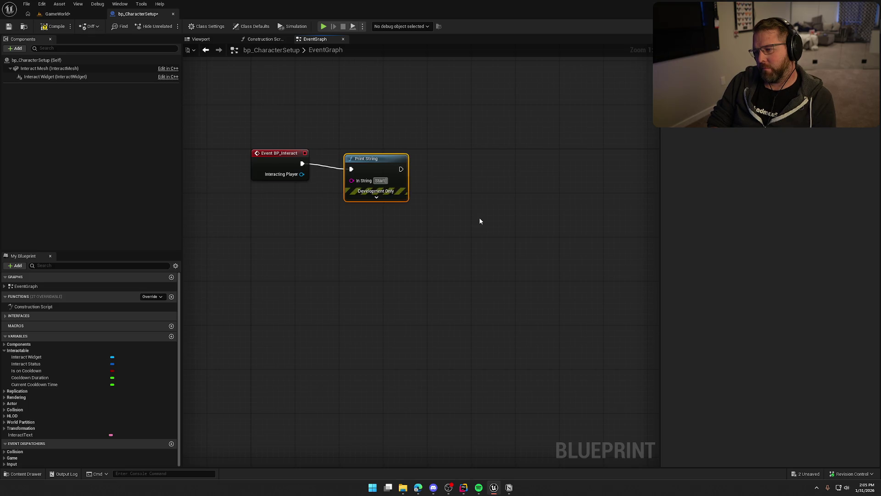
text( changing your character)
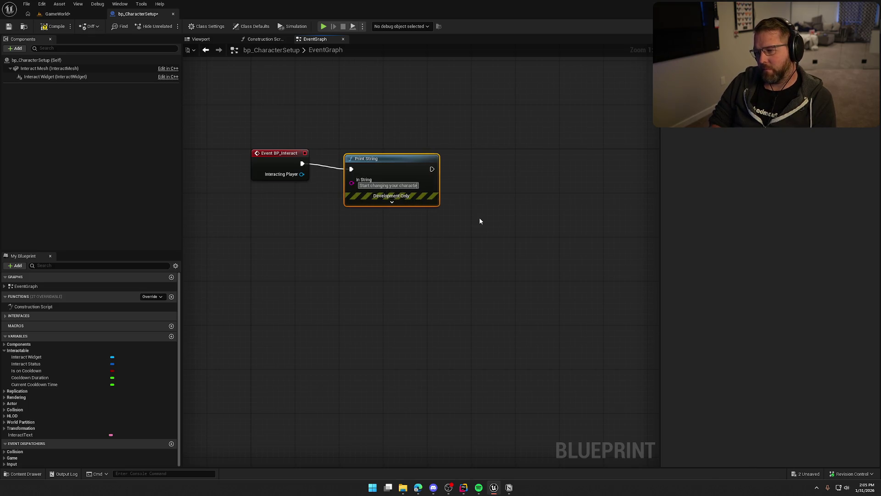
click(480, 219)
Compile and play-test the interaction at the customization cube
click(54, 26)
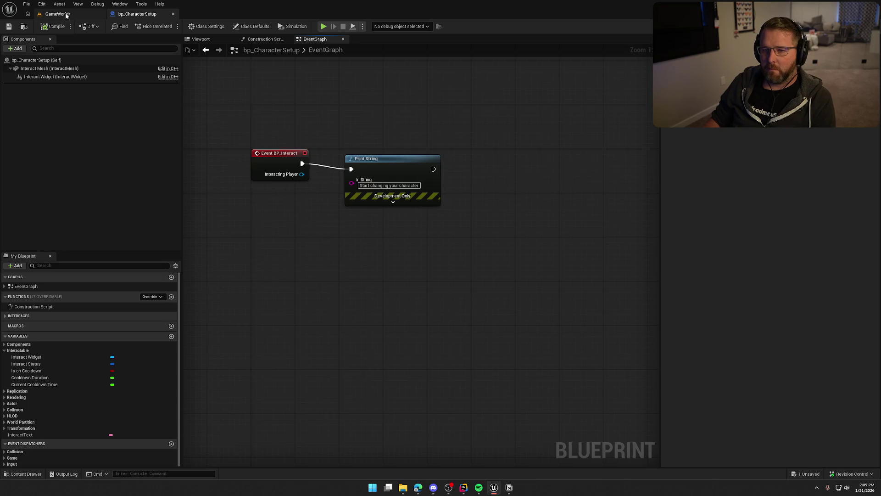
click(57, 14)
click(172, 26)
key(shift+w)
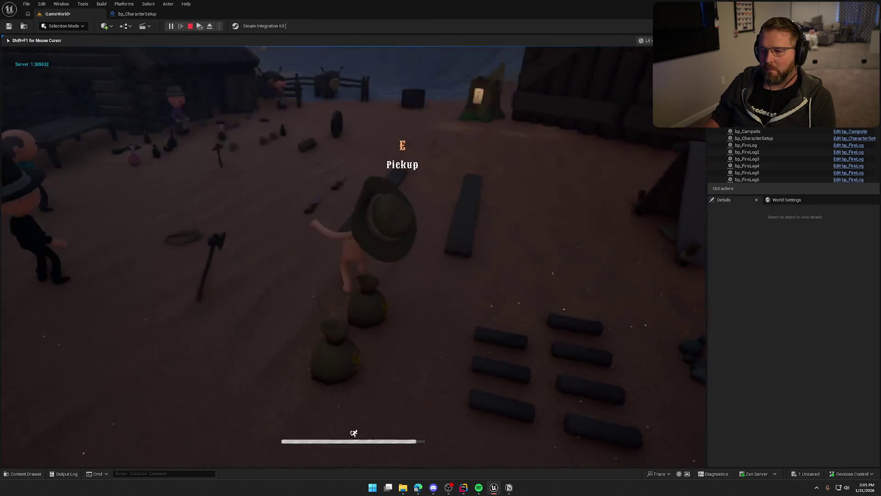
key(w)
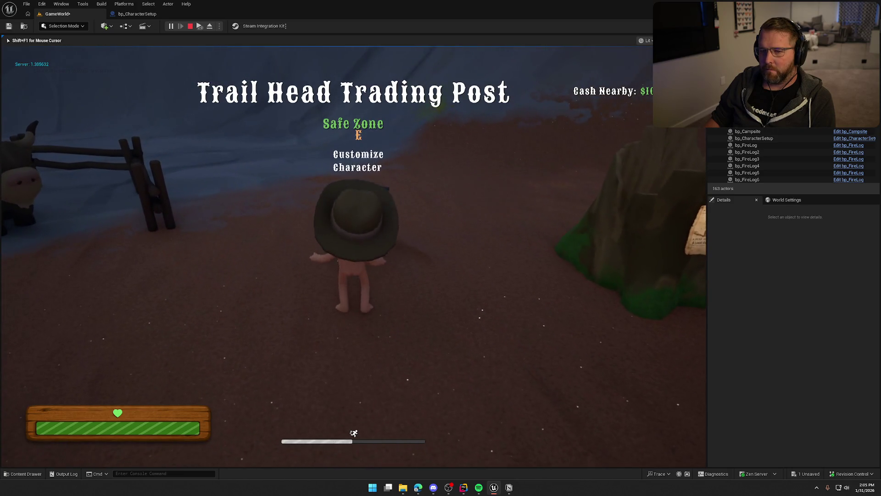
key(Escape)
Delete the test Print String node from the event graph
click(155, 14)
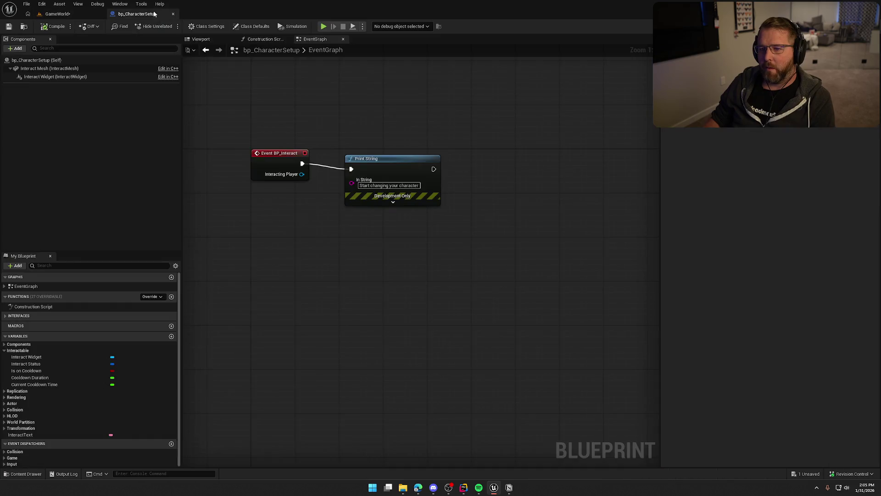
drag(324, 132, 447, 252)
key(Delete)
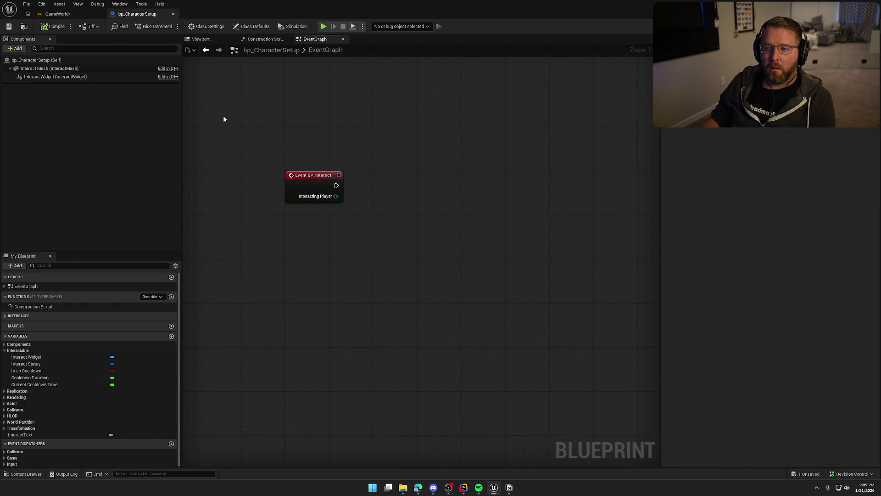
Add a Camera component under Interact Mesh, then delete it again
click(201, 40)
scroll(357, 174, down, 3)
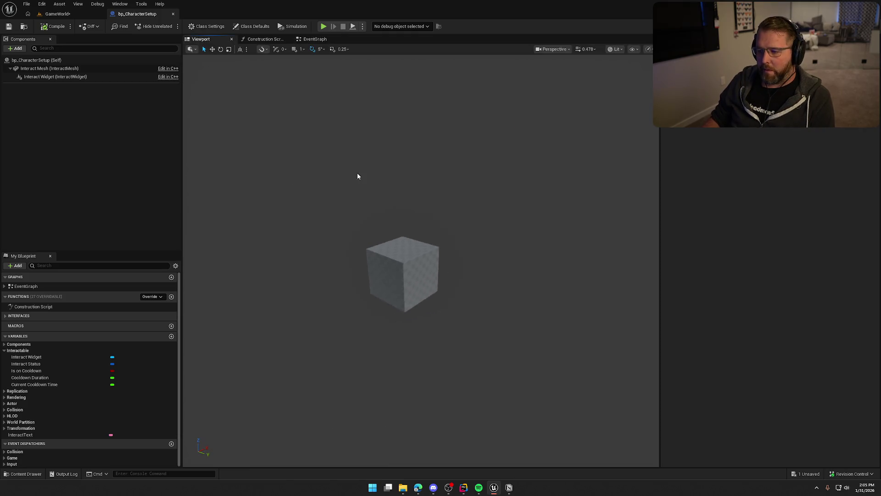
click(36, 60)
click(46, 68)
click(17, 48)
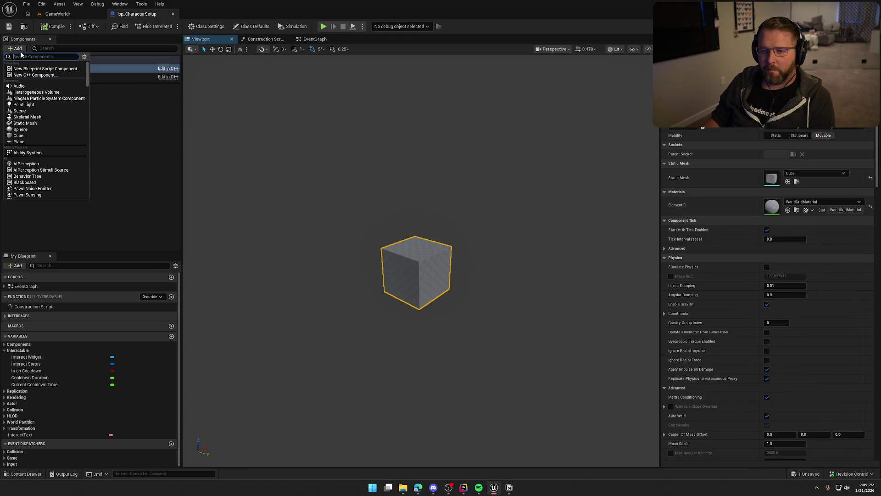
text(camera)
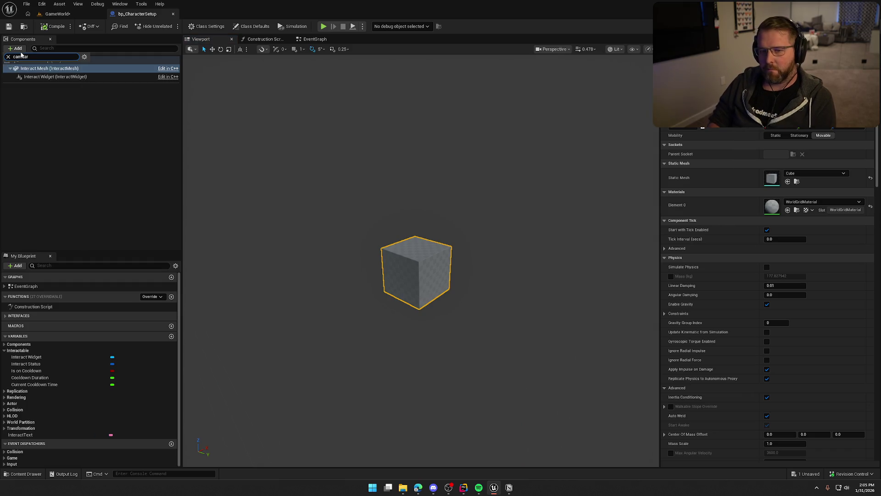
key(BackSpace)
text(mera)
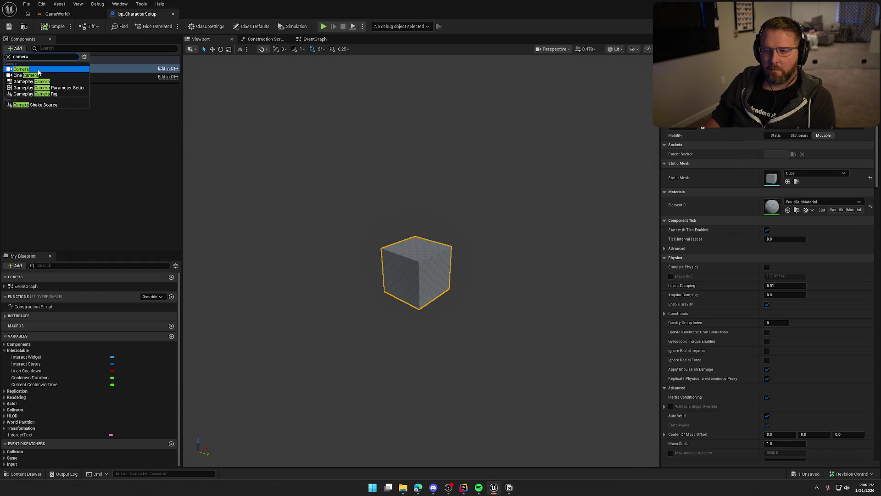
click(21, 69)
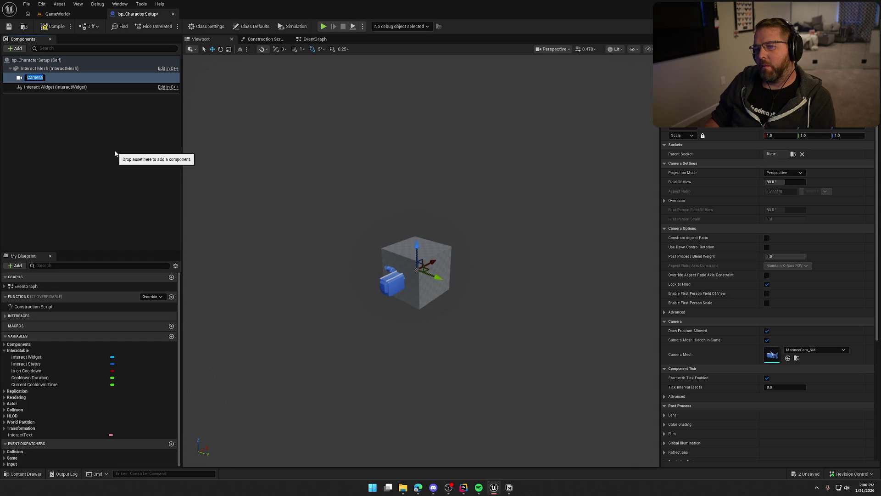
key(Delete)
click(49, 77)
click(80, 176)
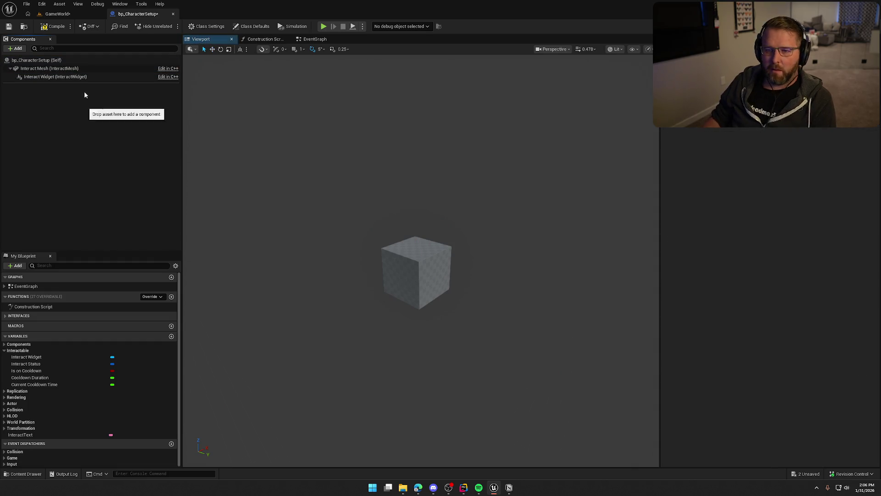
click(51, 68)
Add a CineCamera component named Camera under Interact Mesh
click(18, 49)
text(cine)
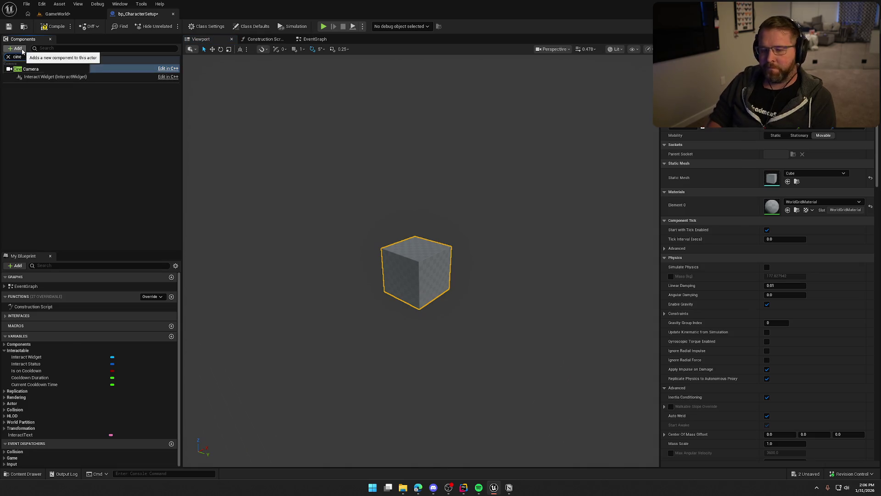
key(Return)
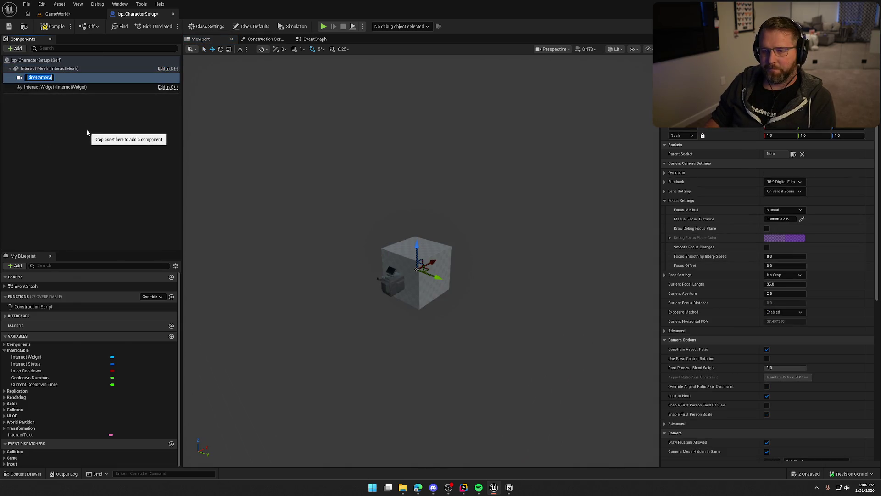
key(Return)
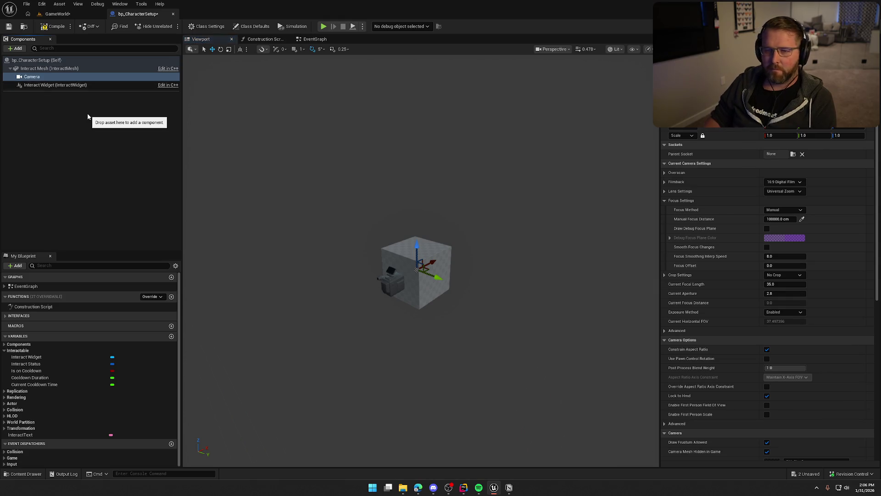
scroll(439, 222, up, 5)
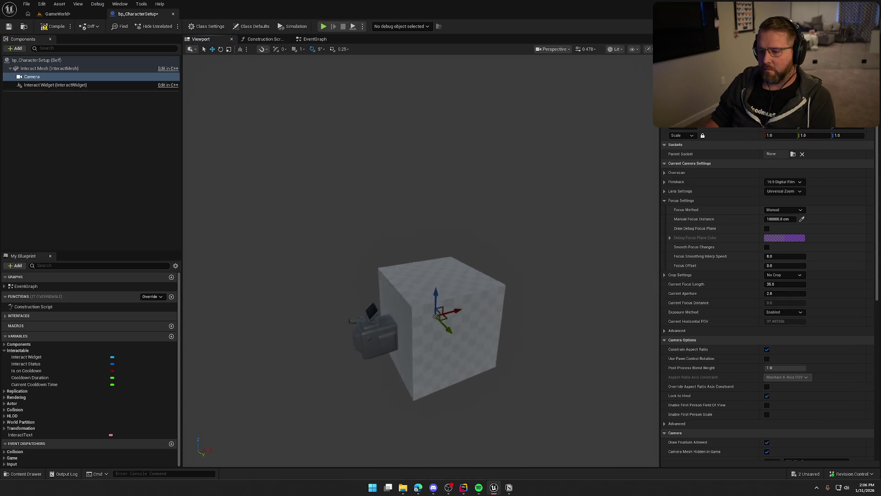
scroll(458, 242, down, 2)
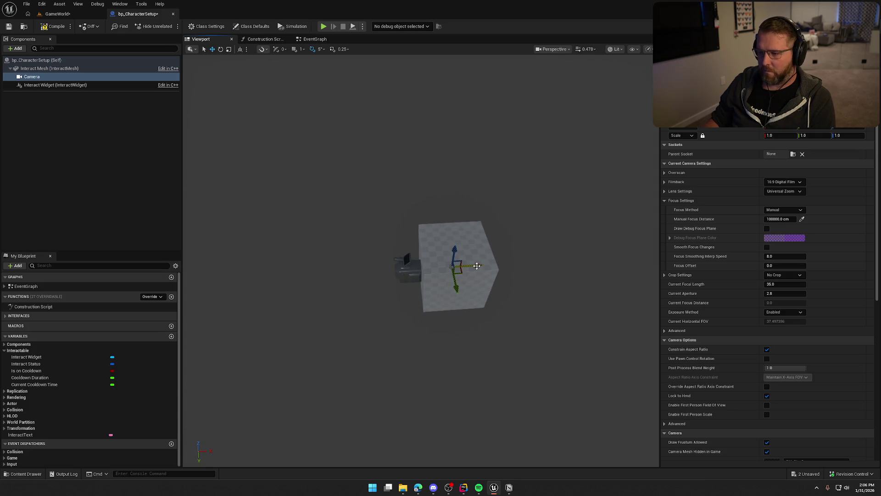
scroll(477, 265, down, 3)
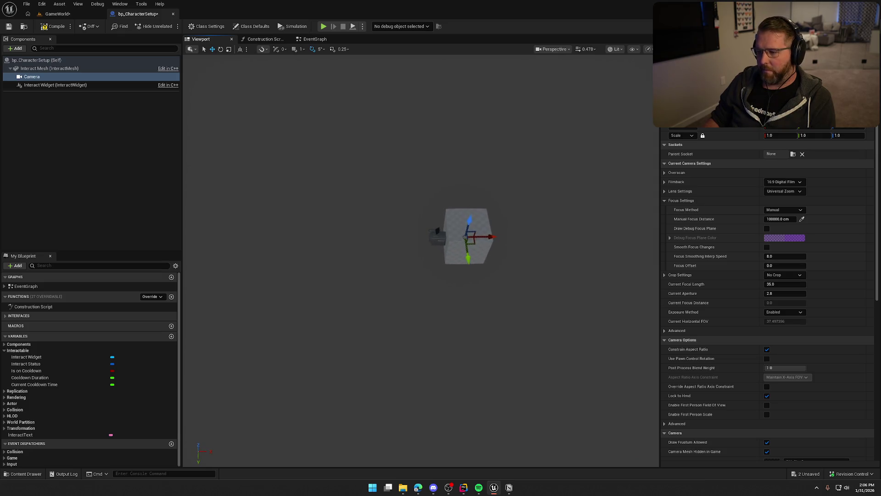
Move the camera up and to the right of the cube
drag(492, 237, 301, 239)
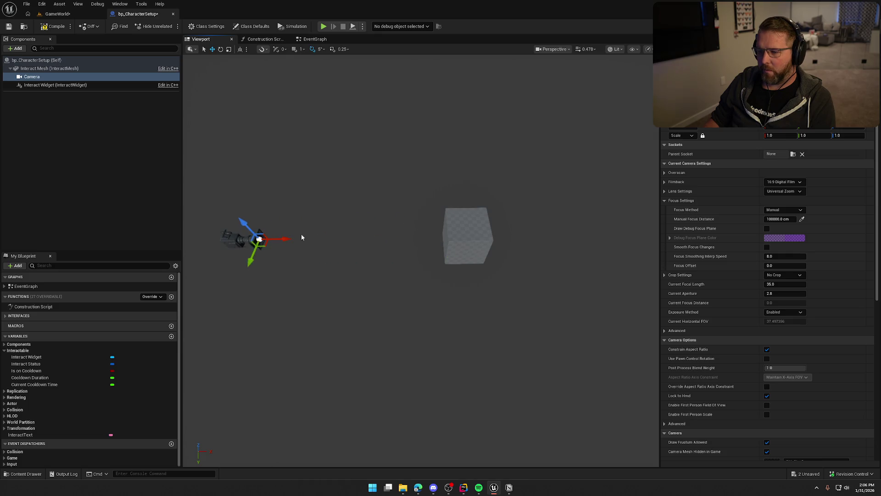
mouse_move(358, 225)
mouse_down()
mouse_move(321, 225)
mouse_move(358, 225)
mouse_up()
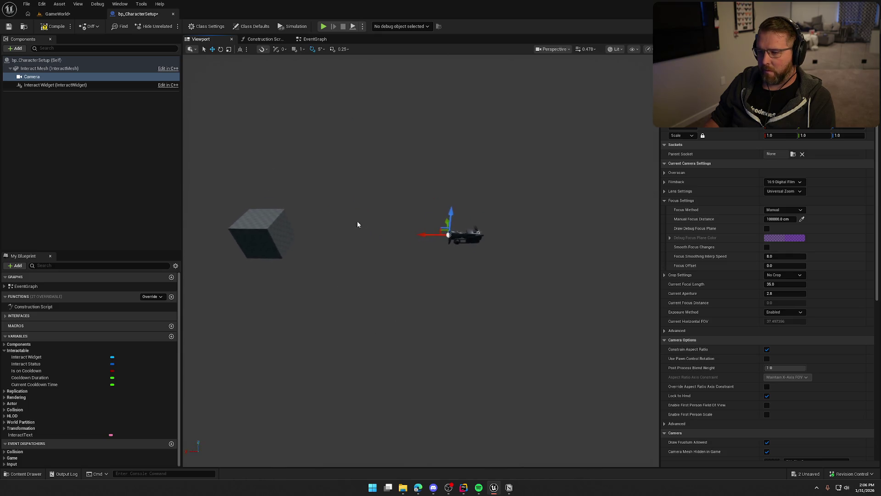
mouse_move(424, 234)
mouse_down()
mouse_move(453, 233)
mouse_move(489, 132)
mouse_up()
mouse_move(394, 222)
mouse_down()
mouse_move(367, 197)
mouse_move(378, 240)
mouse_move(385, 225)
mouse_up()
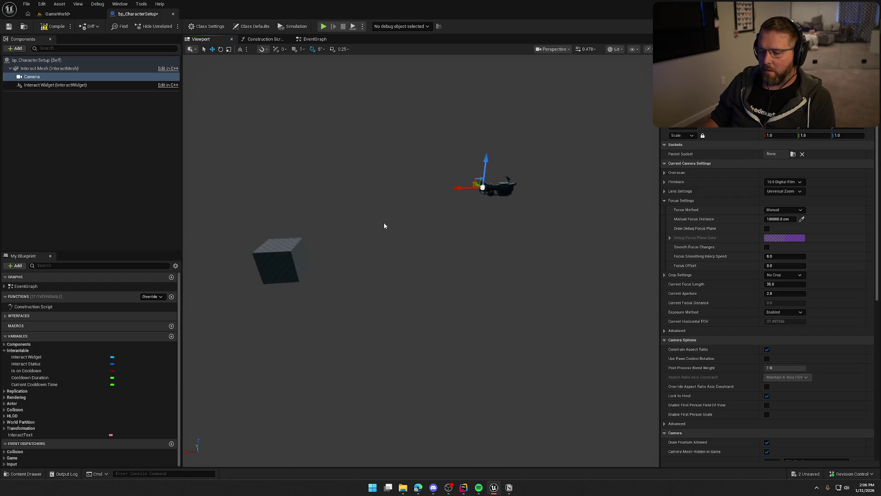
Tilt the camera down to -25 degrees pitch
key(e)
drag(444, 206, 442, 188)
mouse_move(478, 338)
mouse_down()
mouse_move(495, 330)
mouse_move(478, 338)
mouse_up()
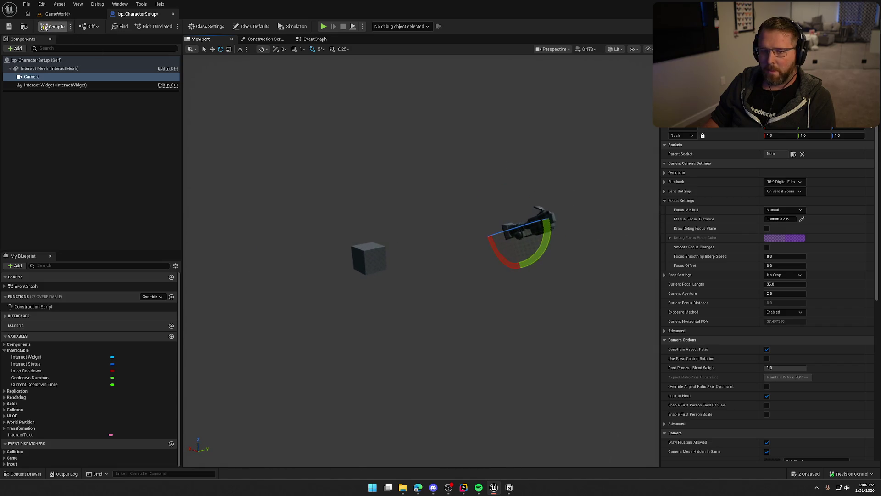
click(58, 14)
Select the bp_CharacterSetup cube in GameWorld and check its camera preview from a wider view
click(337, 241)
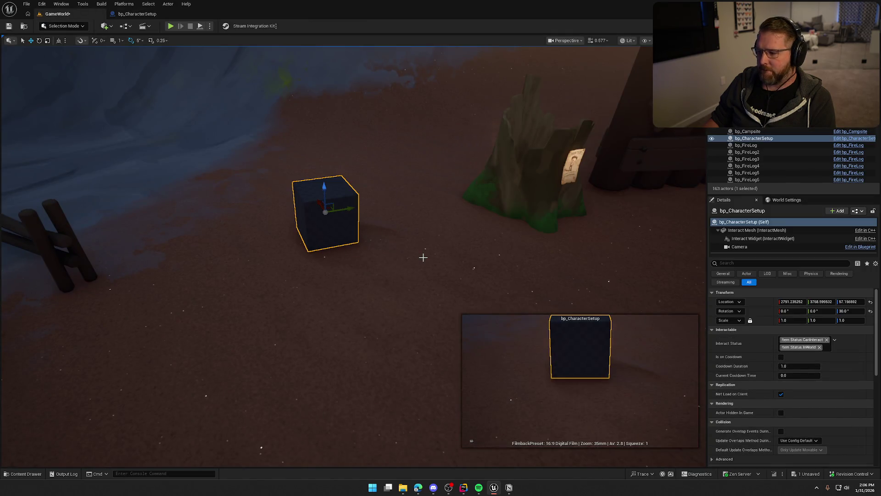
mouse_move(419, 254)
mouse_down()
mouse_move(335, 196)
mouse_move(342, 197)
mouse_move(330, 175)
mouse_move(460, 443)
mouse_up()
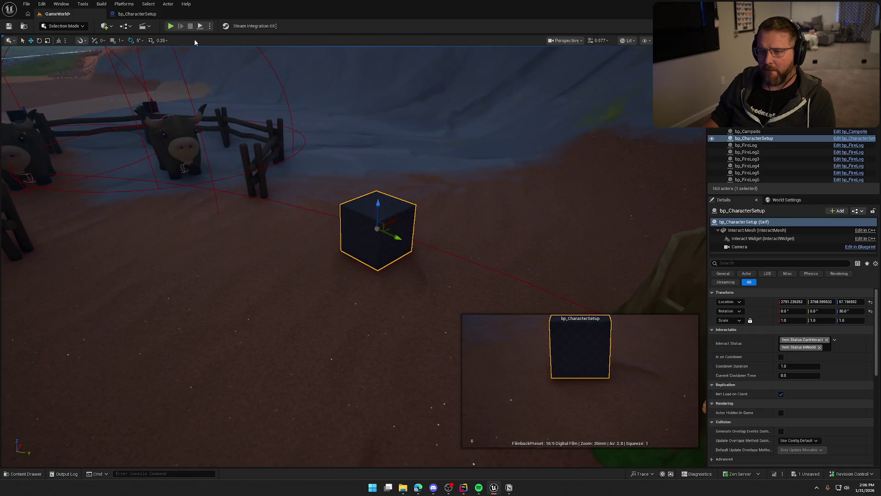
click(138, 14)
click(159, 14)
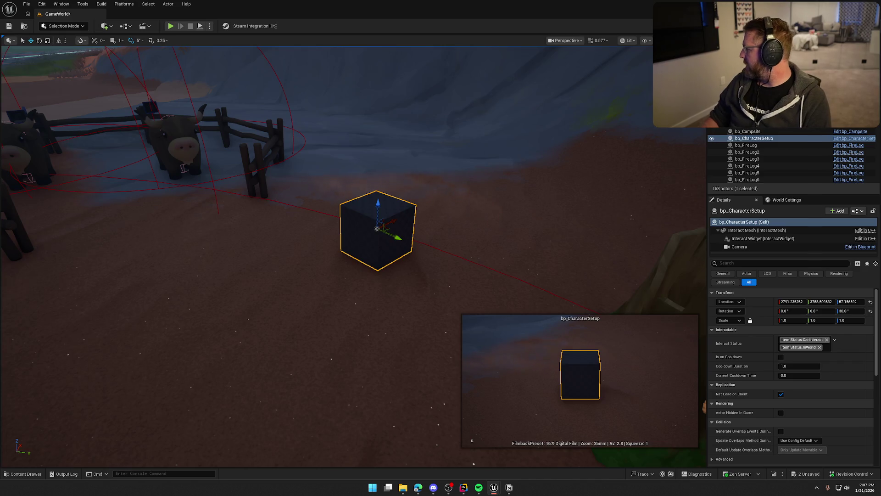
Pilot bp_CharacterSetup to view the level through its camera
right_click(402, 206)
click(478, 430)
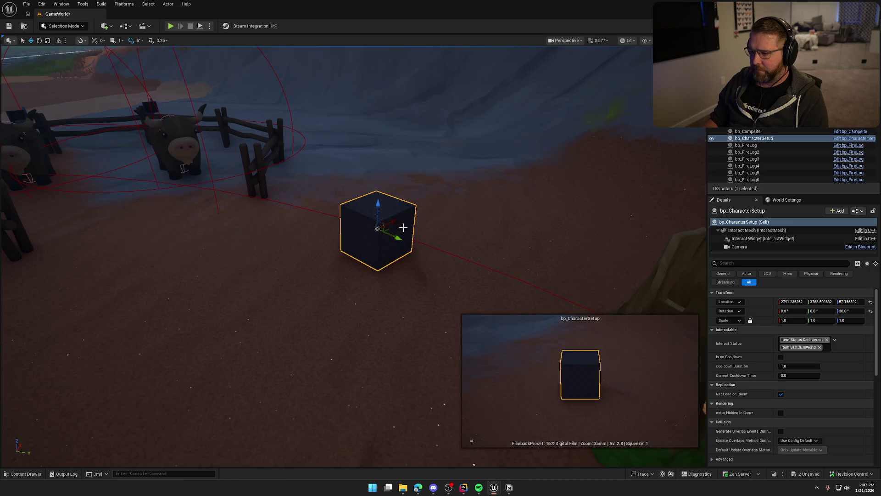
right_click(392, 211)
click(440, 326)
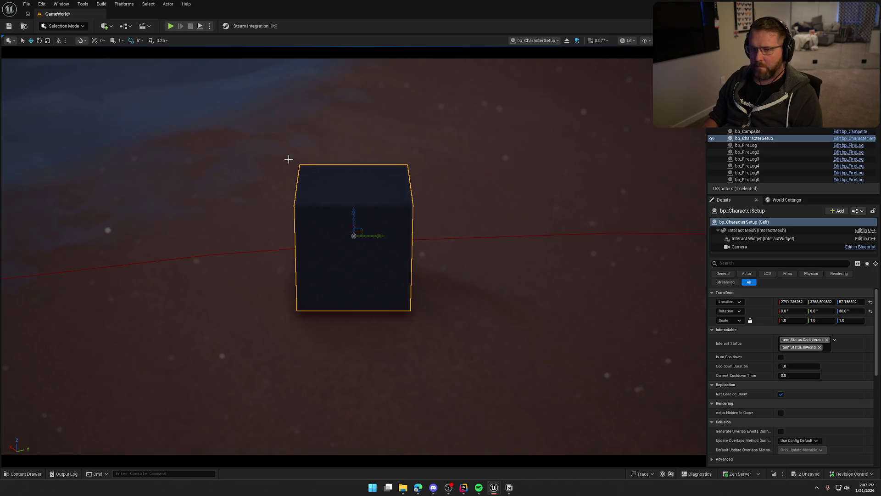
Eject from the pilot, fly down beside the cube, and open the Content Drawer
click(567, 41)
mouse_move(512, 246)
mouse_down()
mouse_move(305, 285)
mouse_move(2, 310)
mouse_up()
drag(431, 208, 431, 208)
key(ctrl+space)
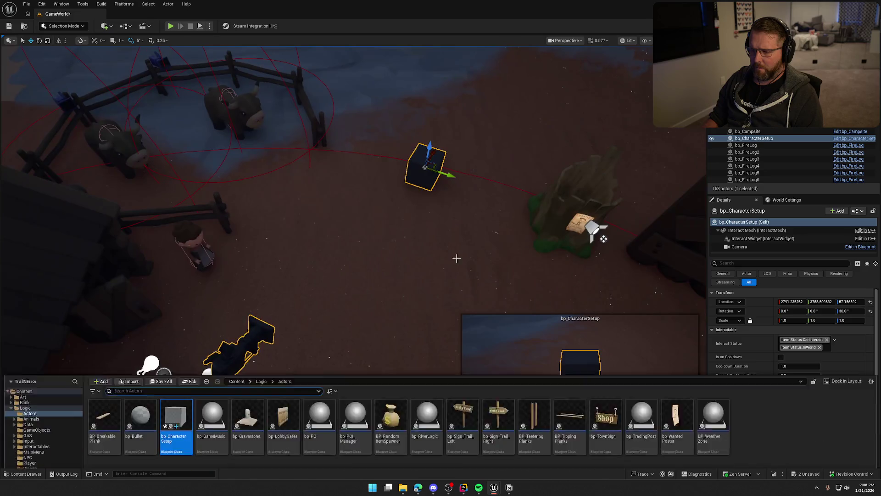
Browse the Art folder in the Content Drawer, then close the drawer
click(23, 330)
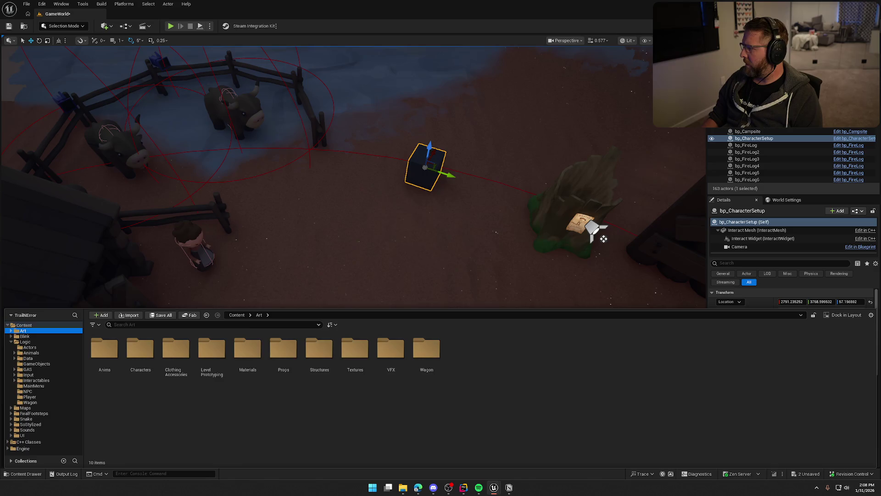
key(ctrl+space)
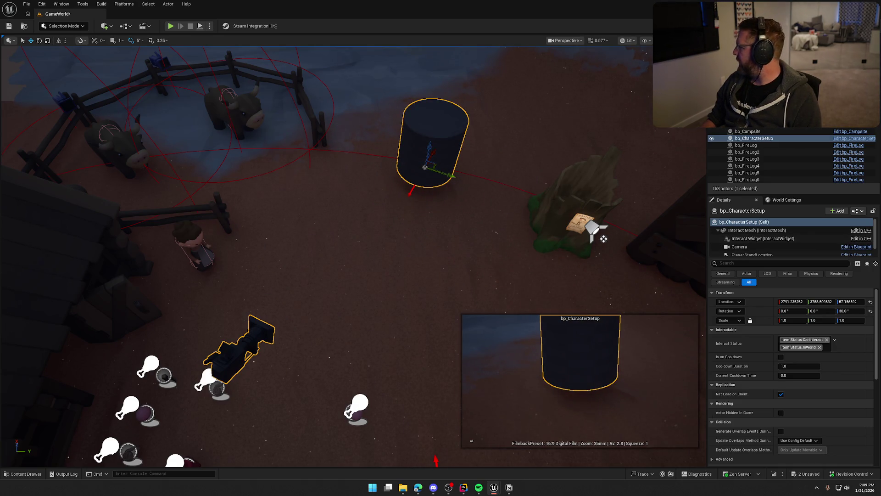
scroll(360, 48, up, 10)
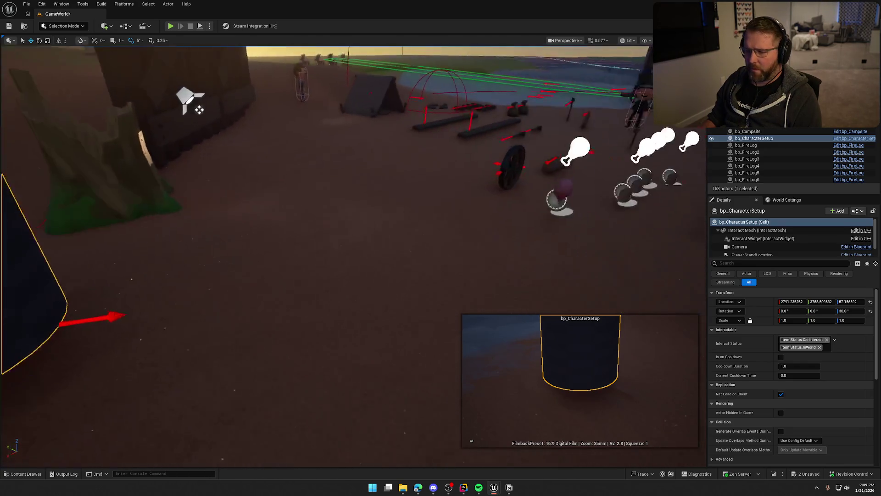
Frame the cylinder, snap it to the floor with End, and deselect it
key(f)
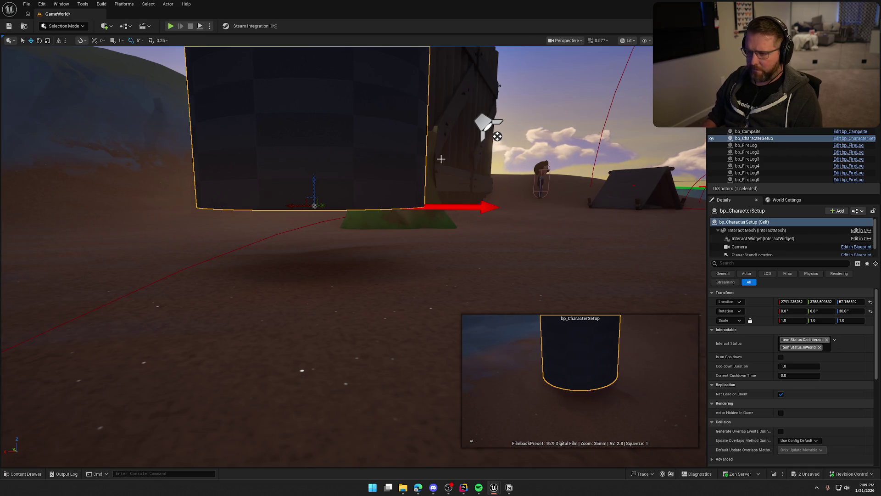
key(End)
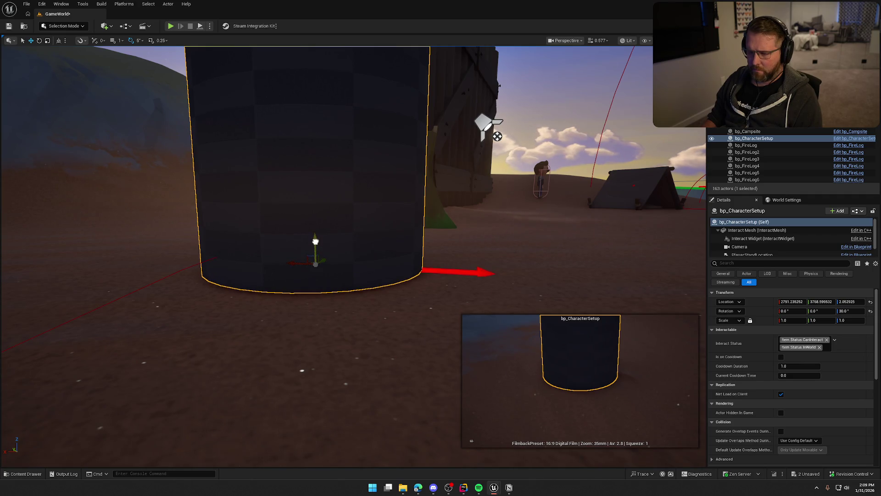
key(Escape)
drag(315, 239, 315, 239)
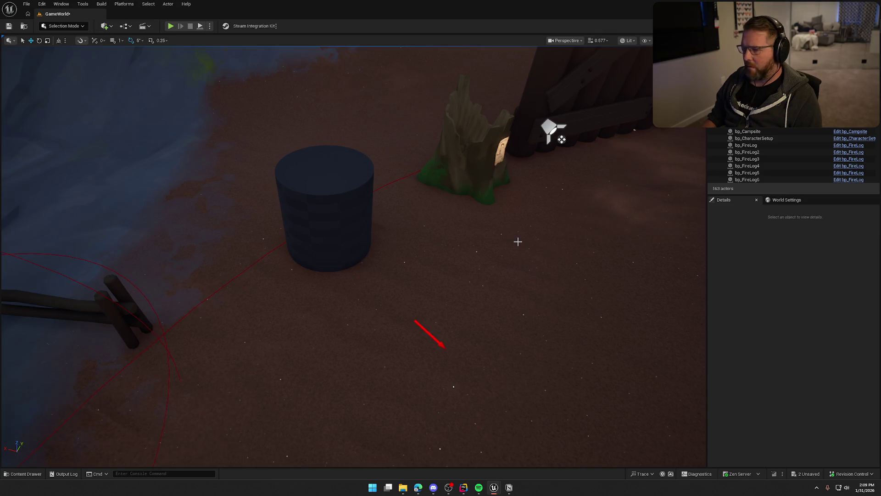
Look through the bp_CharacterSetup cylinder's camera by piloting it, then deselect
click(319, 177)
right_click(342, 170)
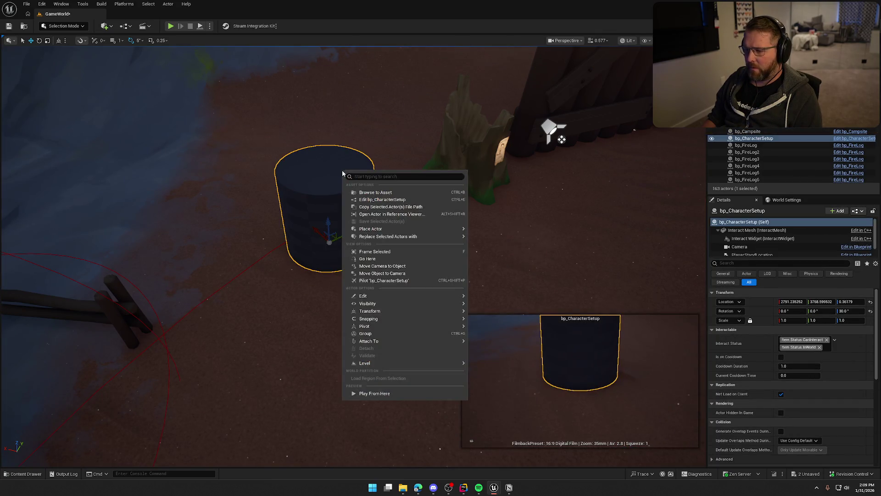
click(384, 281)
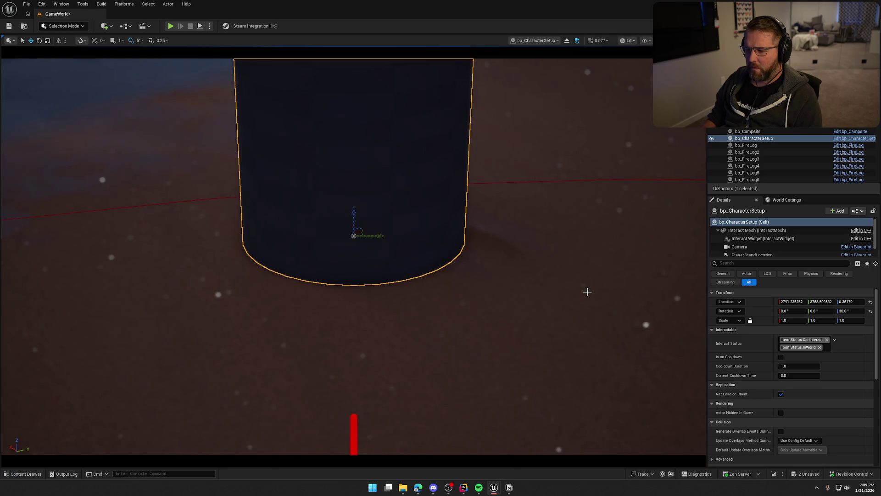
click(376, 340)
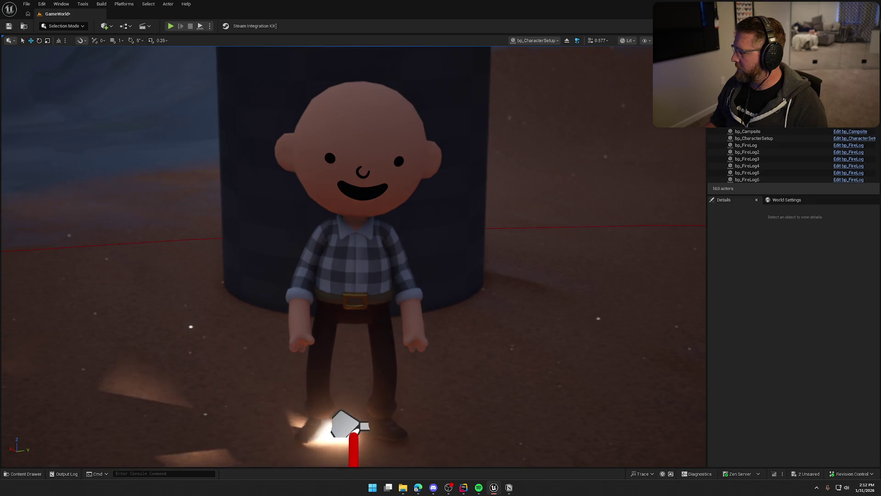
Undo the last light change and reselect bp_CharacterSetup from the Outliner
key(ctrl+z)
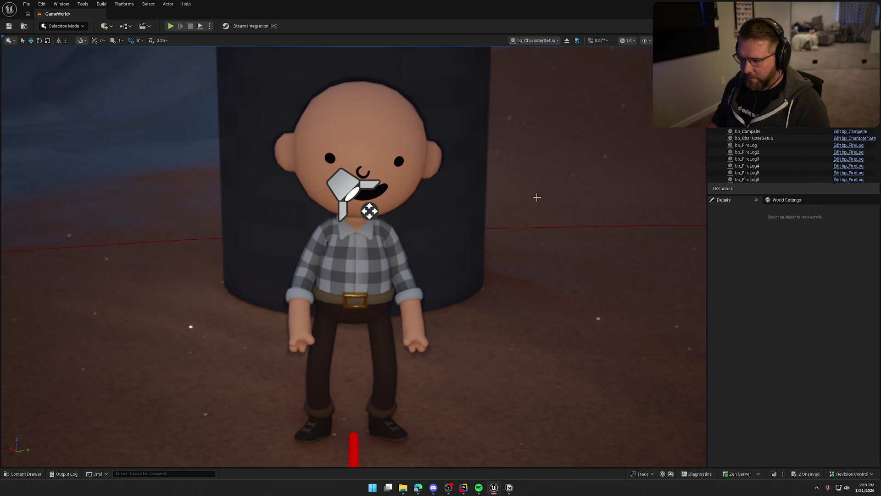
click(754, 138)
key(Escape)
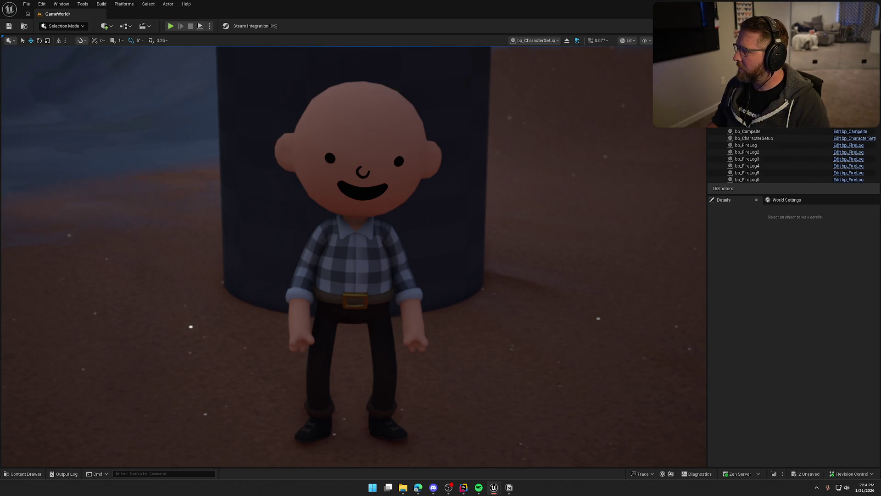
Open the Content Drawer showing the Art folder's subfolders
key(ctrl+space)
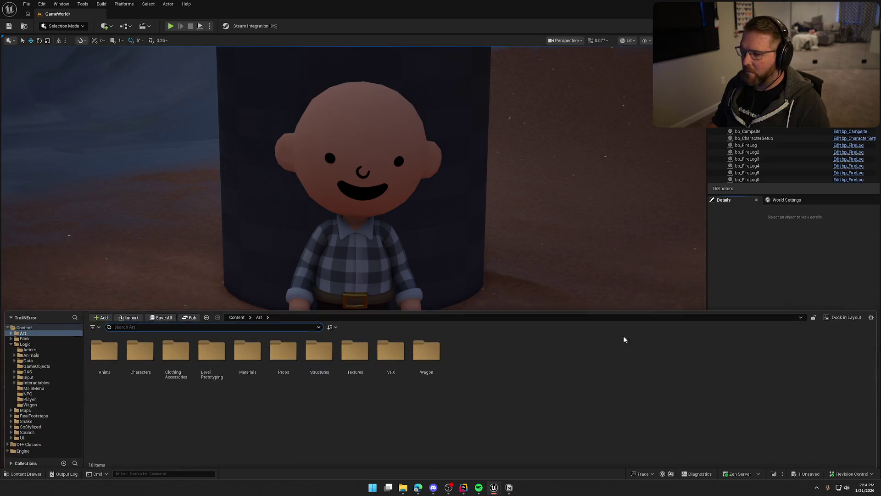
Open bp_Player from Logic/Player and review the Mesh's advanced lighting details
click(29, 397)
double_click(141, 347)
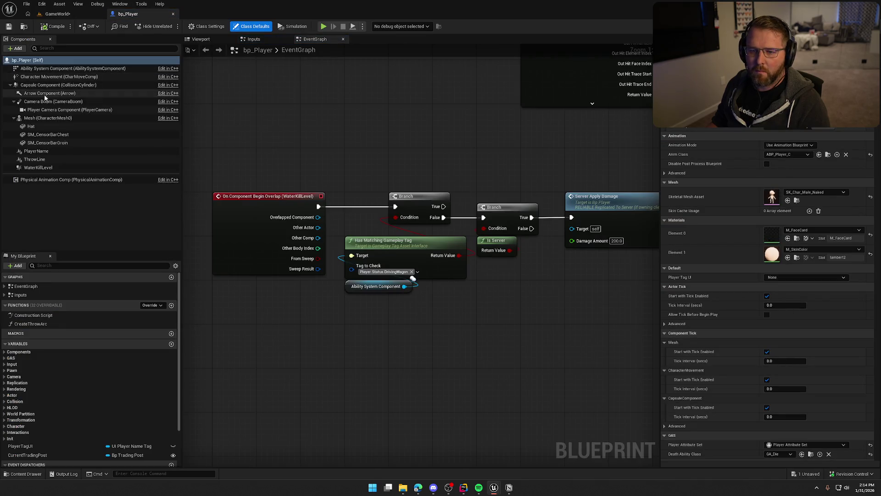
click(36, 119)
shift+click(38, 145)
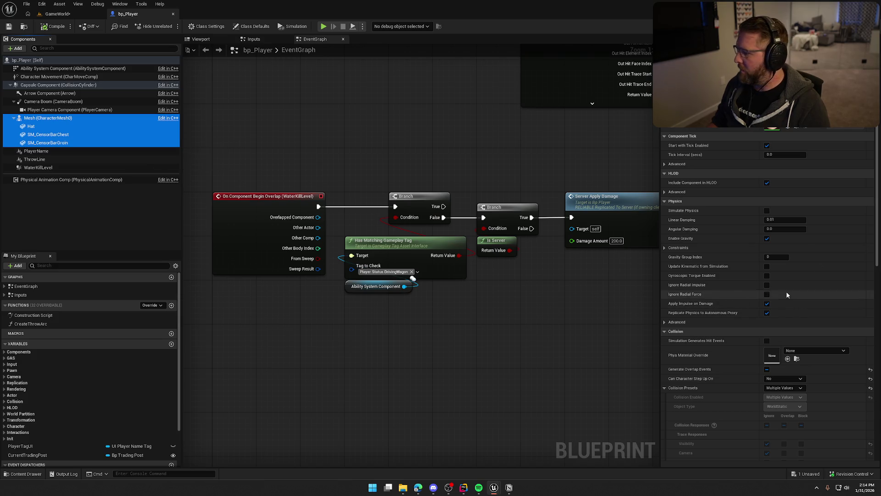
scroll(743, 310, down, 3)
scroll(743, 309, down, 4)
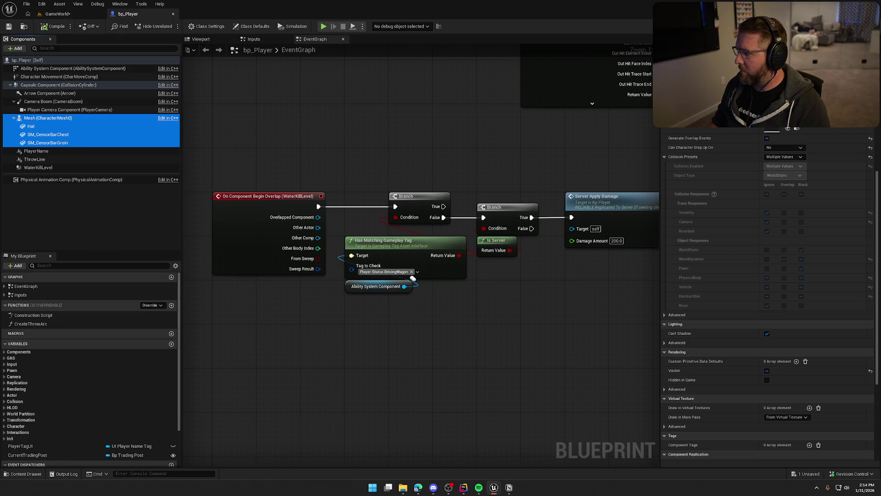
click(677, 342)
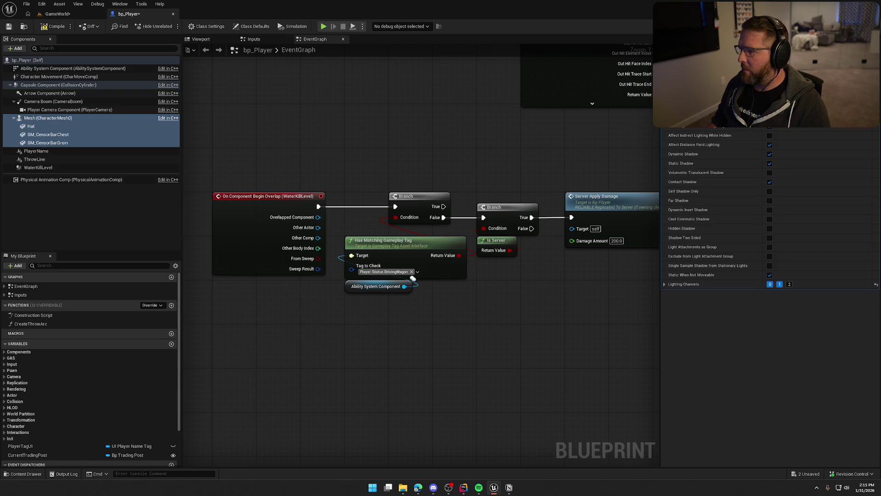
scroll(766, 294, up, 10)
Inspect the player camera, compile bp_Player, confirm Check Out, and return to GameWorld
click(69, 110)
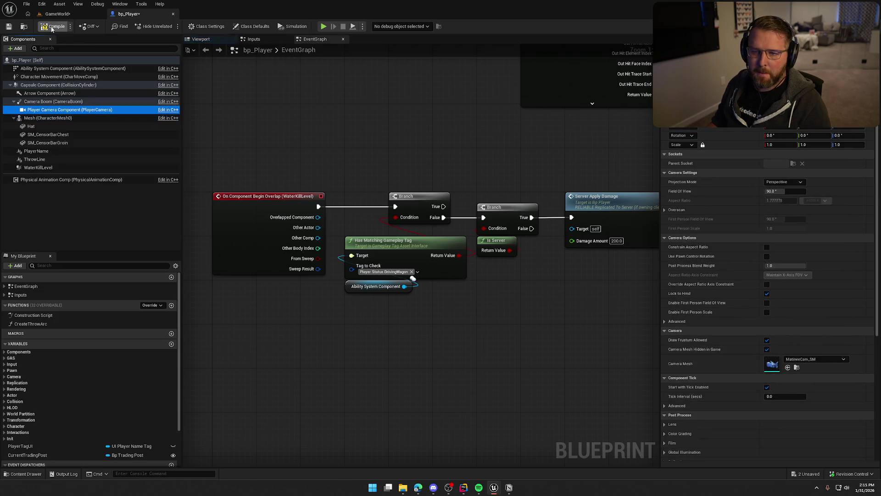
click(56, 26)
click(450, 322)
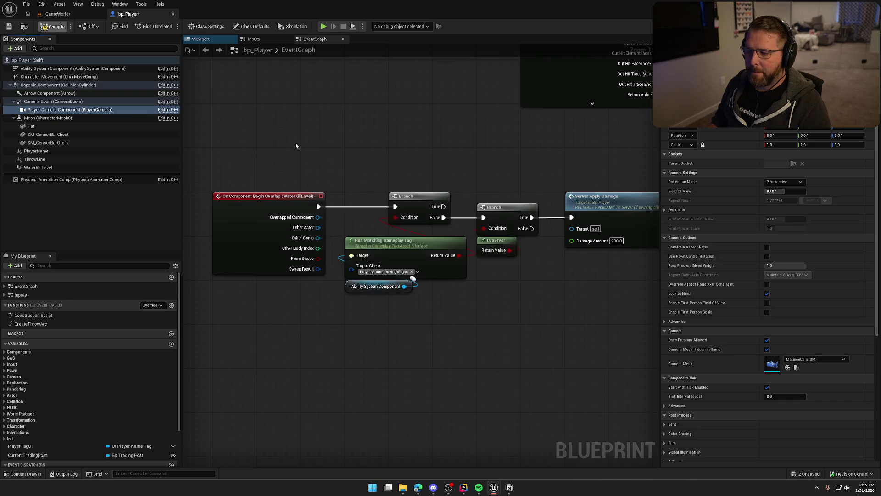
click(64, 16)
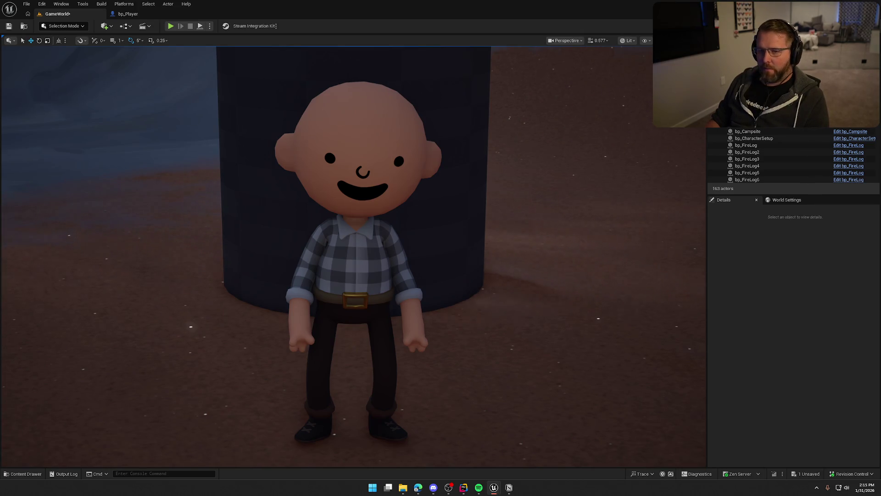
Pilot bp_CharacterSetup's camera and eject back to the normal view
click(370, 139)
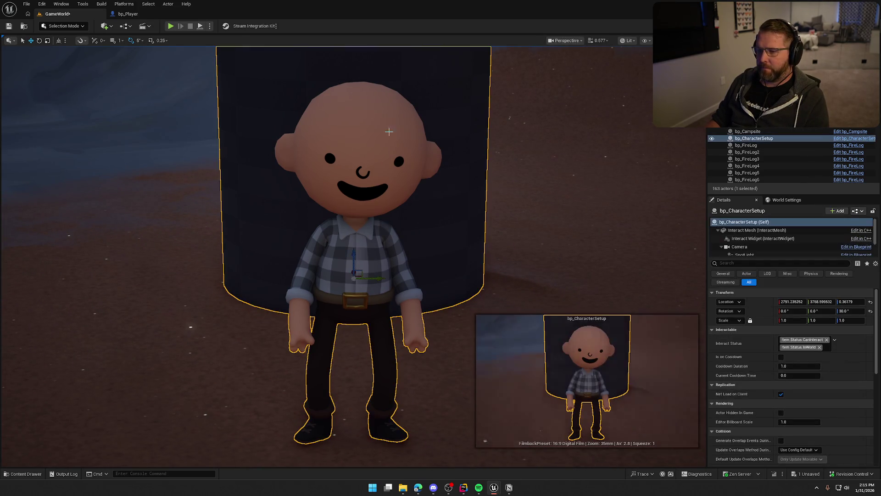
right_click(357, 136)
click(399, 246)
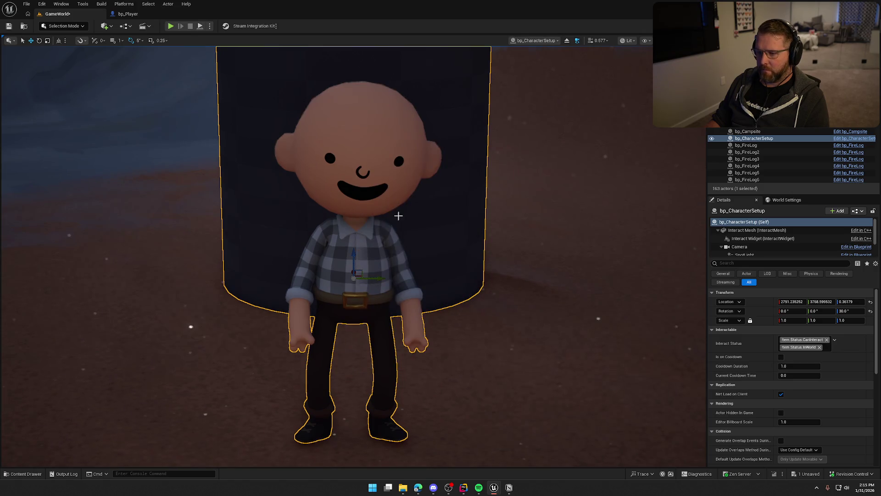
click(567, 40)
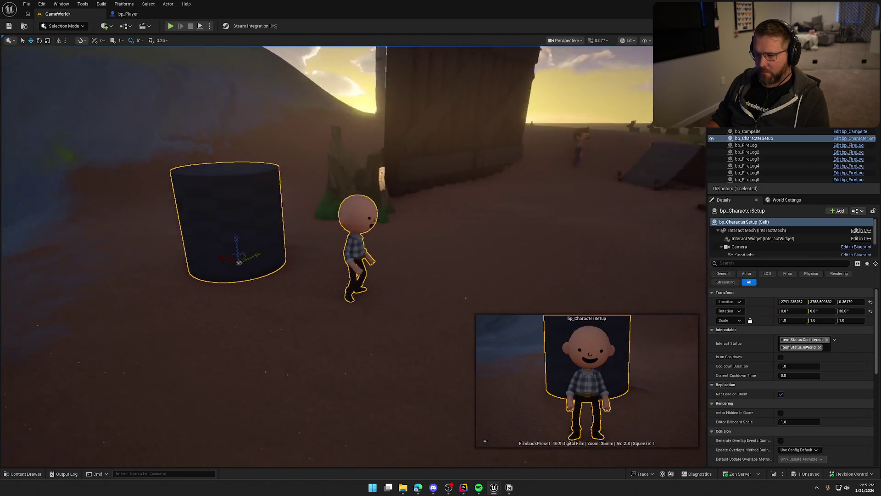
Fly to the extra character figure beside the cylinder and remove it from the level
key(Escape)
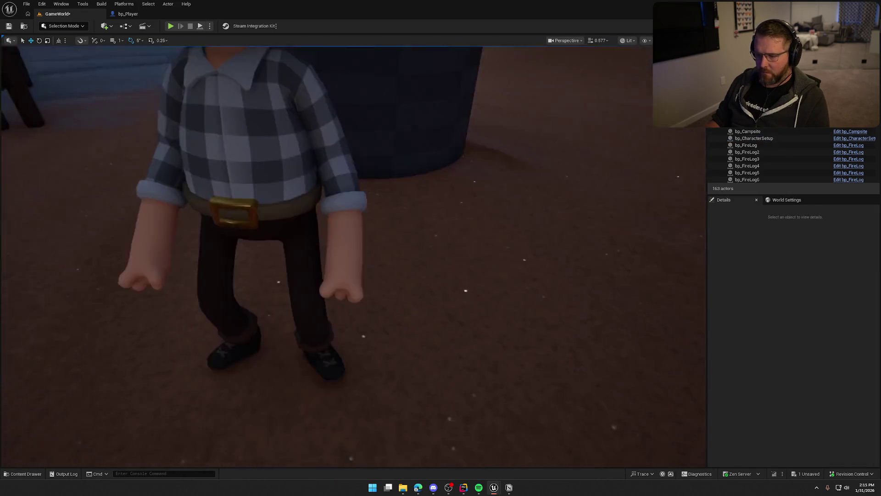
mouse_move(468, 172)
mouse_down()
mouse_move(469, 193)
mouse_move(469, 171)
mouse_up()
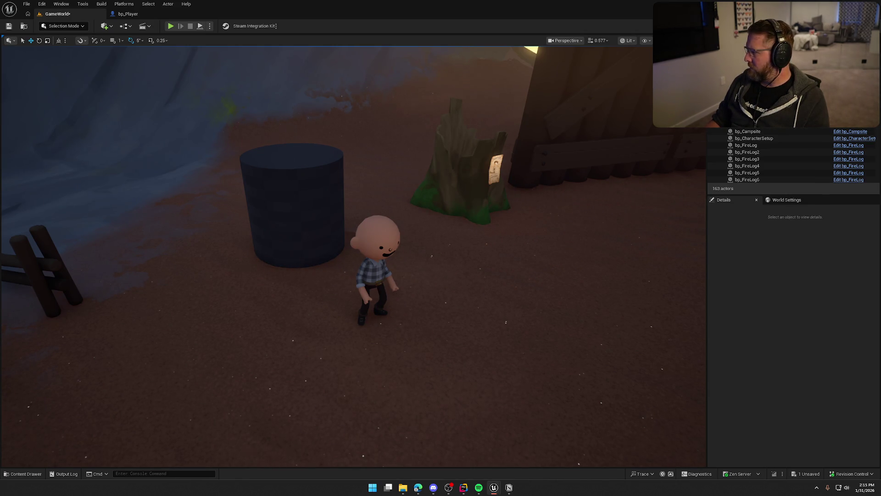
key(ctrl+z)
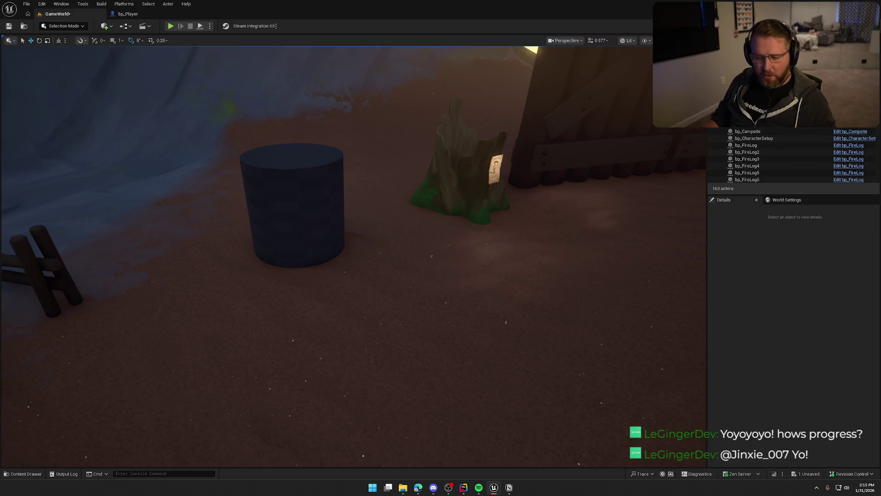
click(854, 138)
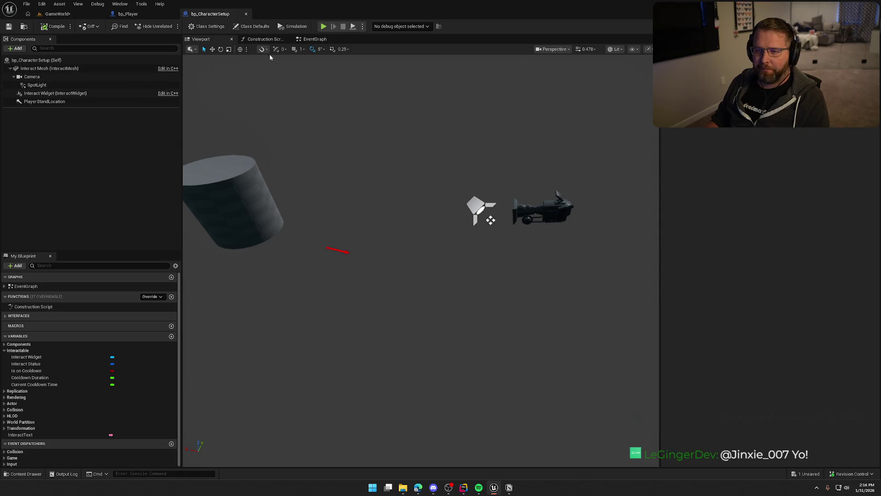
Add an Is Locally Controlled node from Event BP_Interact's Interacting Player pin
click(315, 39)
drag(411, 249, 381, 240)
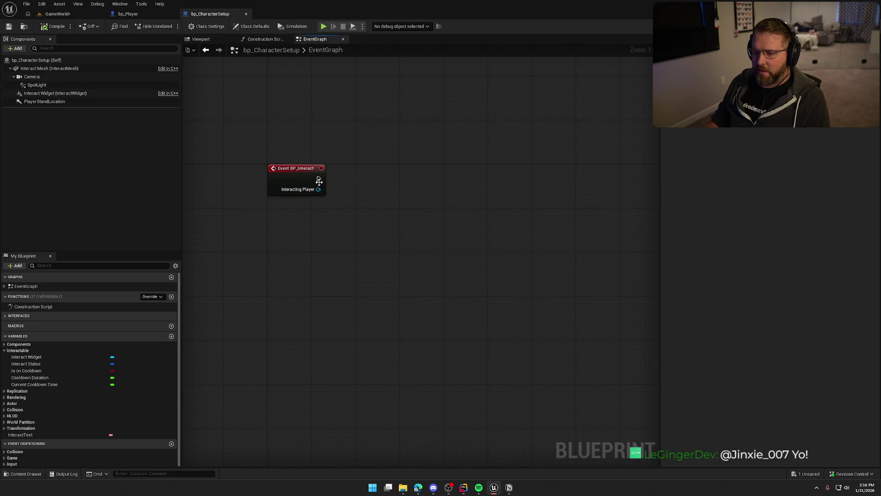
drag(318, 189, 351, 199)
text(is local)
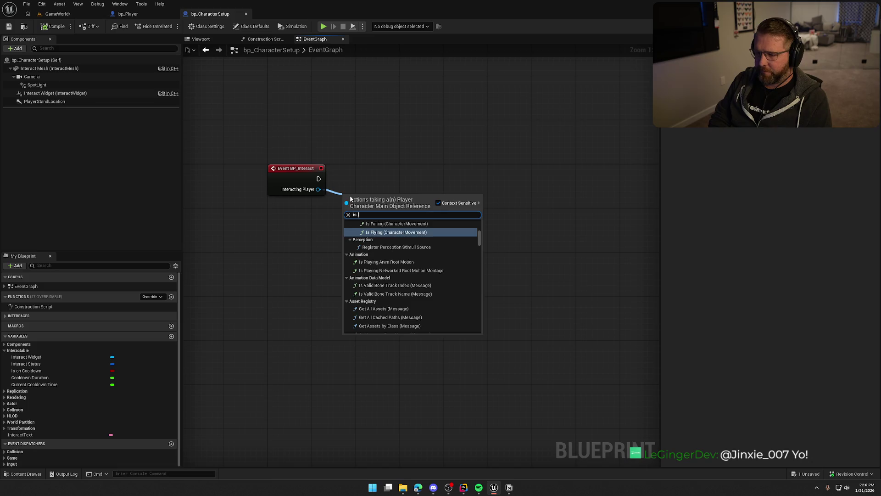
key(Up)
key(Return)
drag(381, 205, 298, 204)
Add a Branch fed by the event's exec and the Is Locally Controlled condition
click(367, 182)
drag(372, 206, 330, 216)
mouse_move(318, 178)
mouse_down()
mouse_move(373, 196)
mouse_move(378, 175)
mouse_up()
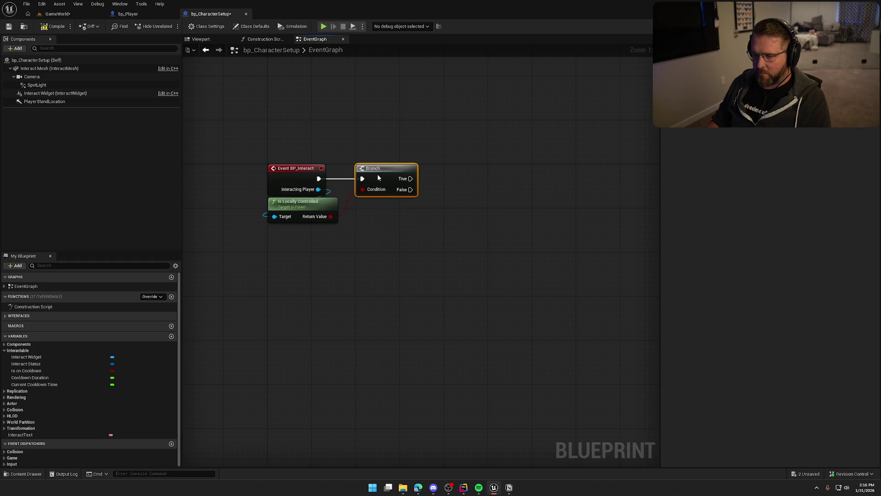
drag(390, 240, 336, 246)
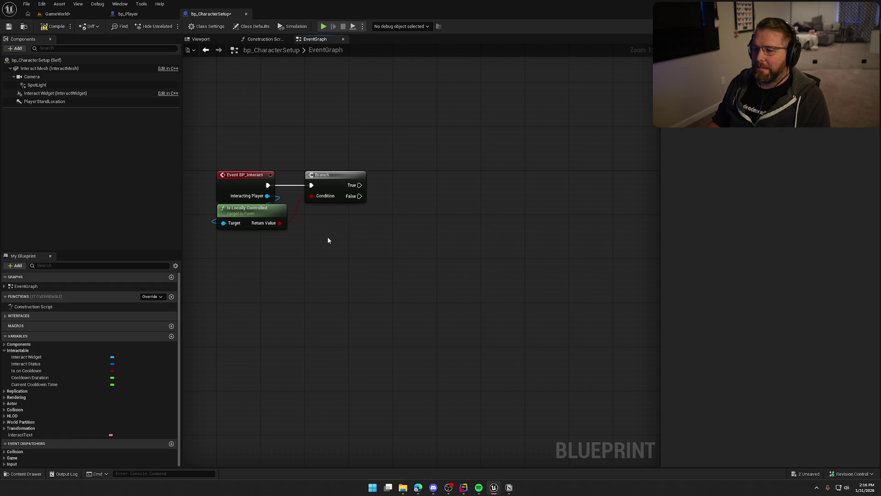
click(319, 200)
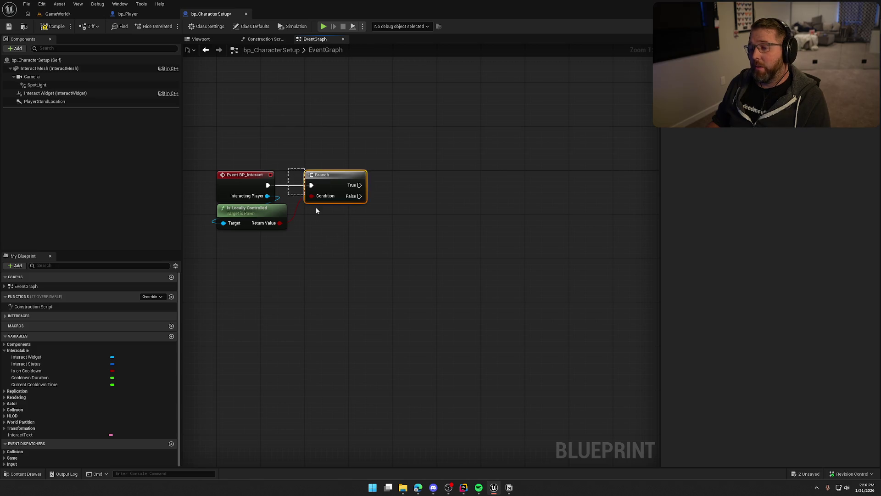
click(423, 261)
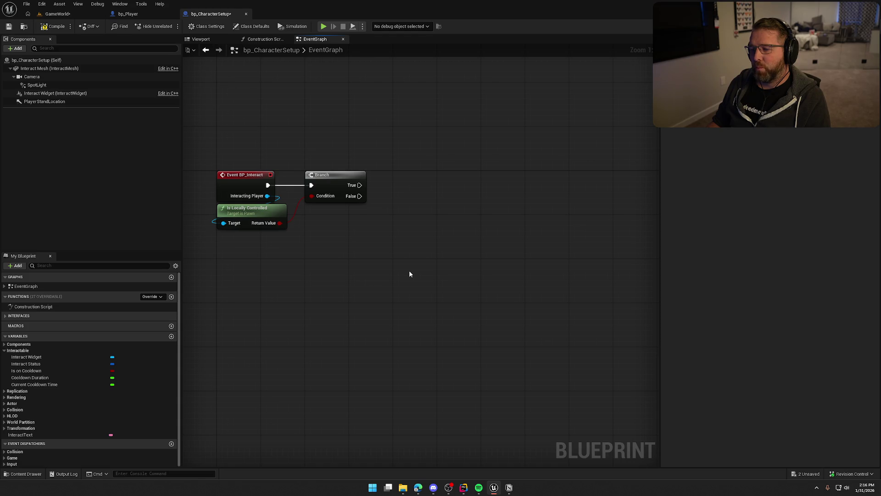
drag(271, 158, 498, 314)
click(505, 315)
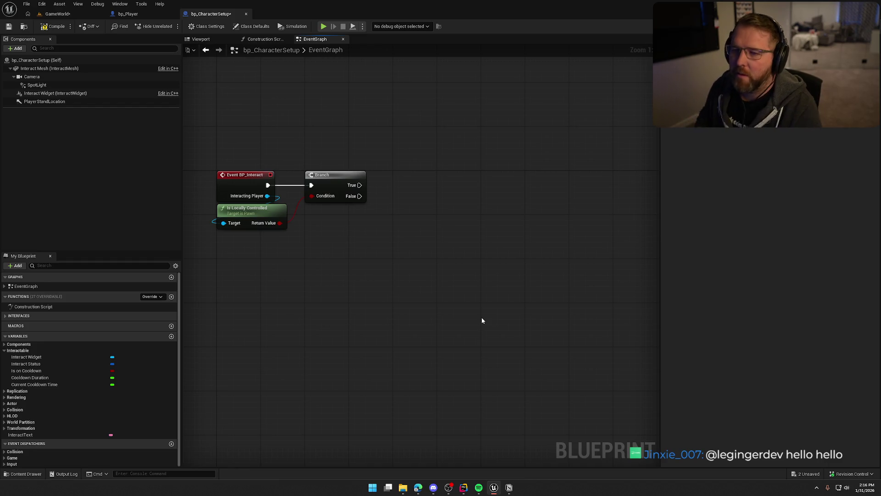
drag(282, 203, 340, 248)
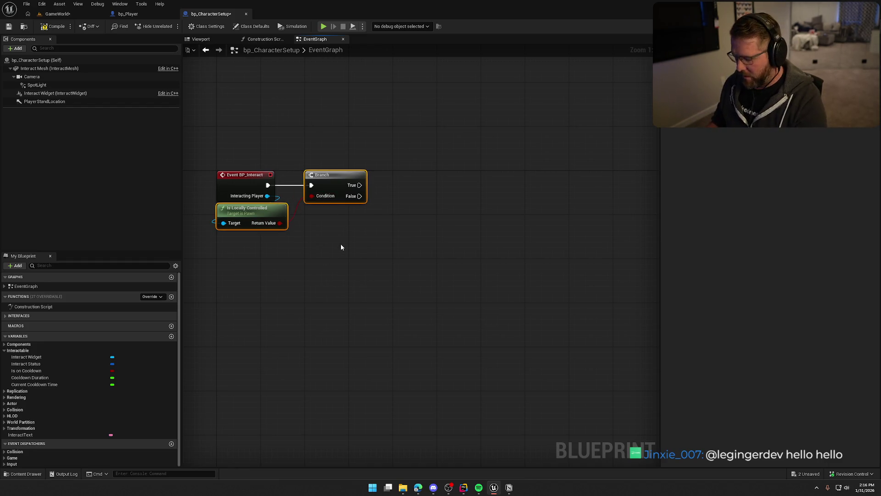
Replace the Branch and Is Locally Controlled nodes with a Hello Print String after Event BP_Interact
key(Delete)
drag(269, 185, 377, 174)
text(print string)
key(Return)
click(318, 137)
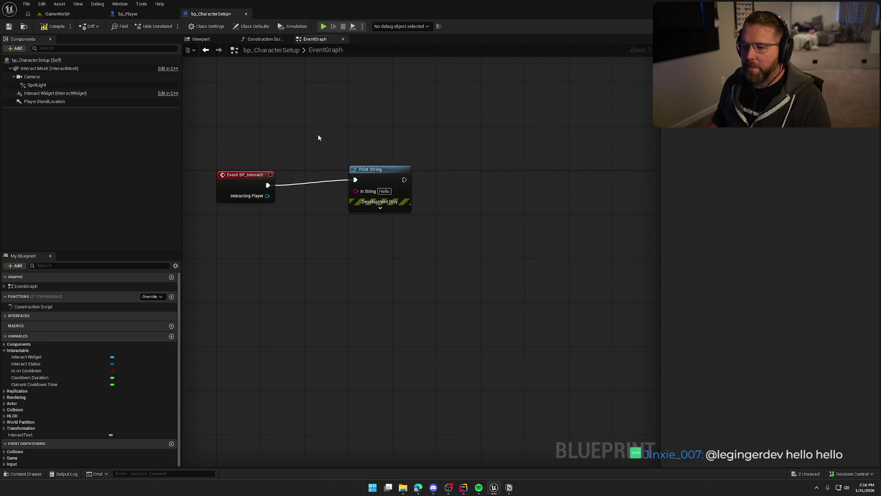
Compile the blueprint, then play GameWorld in the editor and stop the session
click(45, 26)
click(58, 14)
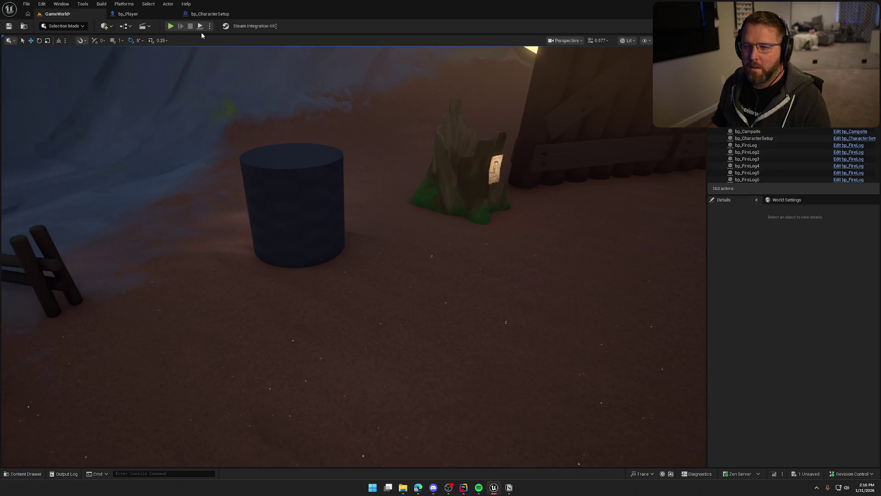
click(169, 25)
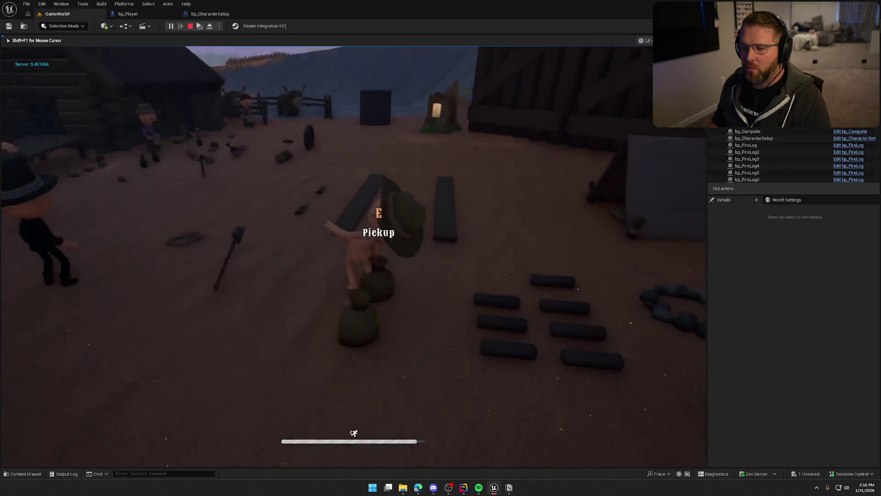
key(super)
key(super)
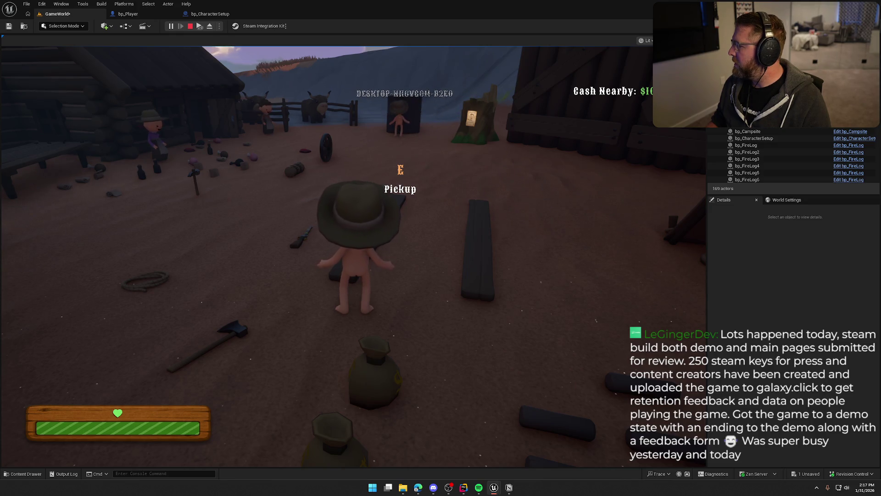
key(Escape)
Inspect the interact mesh's S_EV_FogVolume_Cylinder_01 with simple collision display turned on
click(346, 199)
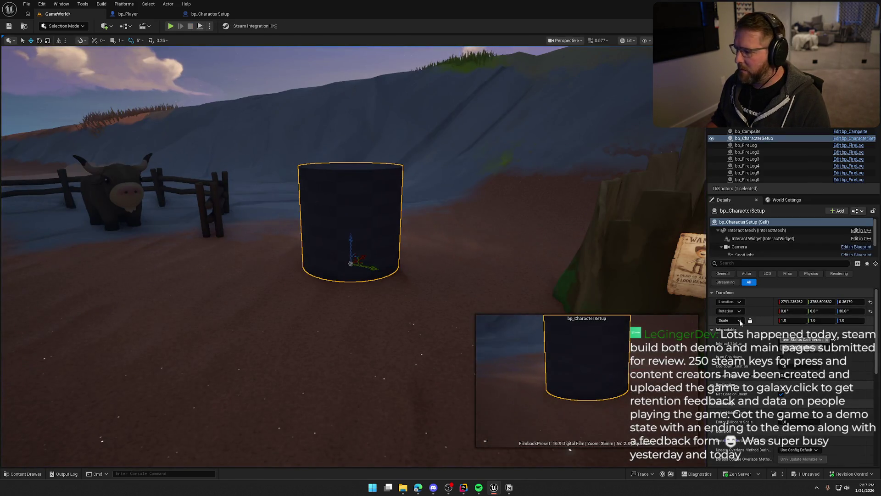
click(758, 230)
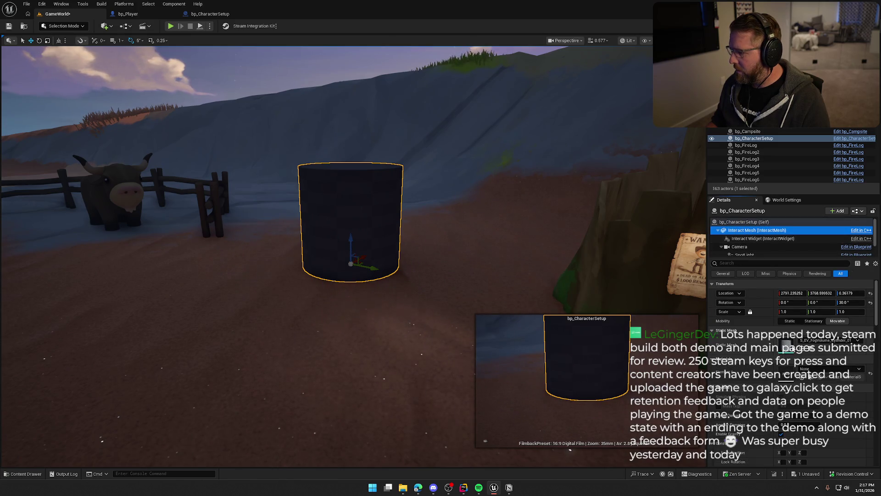
double_click(785, 348)
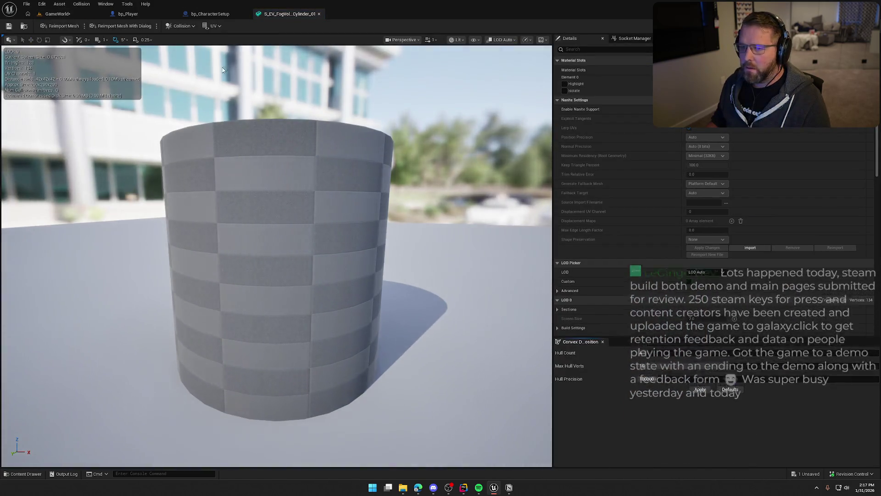
click(475, 40)
click(488, 165)
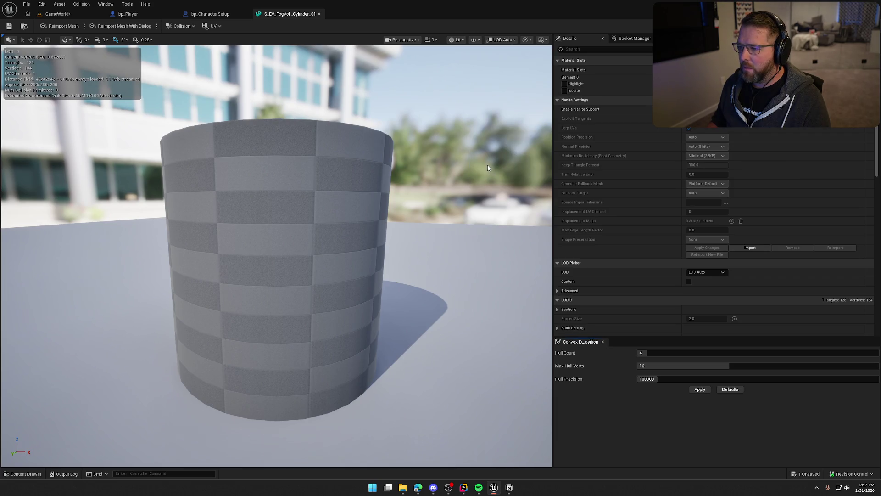
click(319, 13)
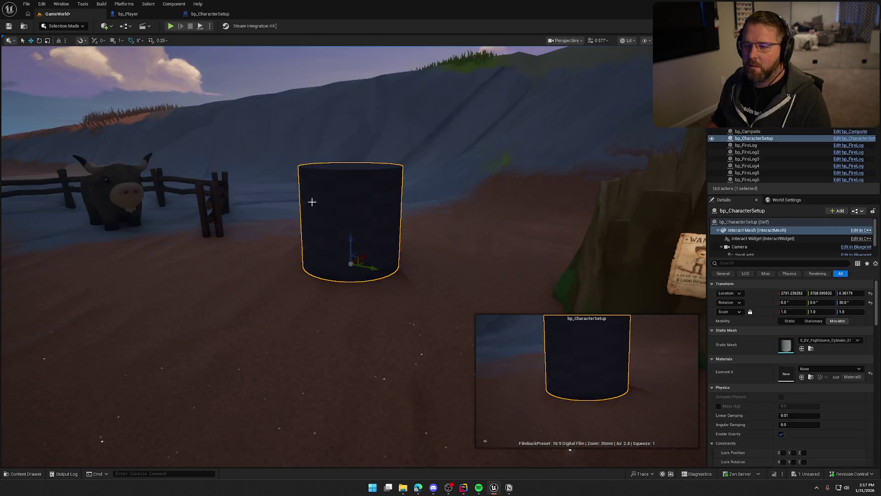
Set bp_CharacterSetup's Interact Mesh static mesh to SM_Crate and return to the GameWorld level
click(854, 139)
click(201, 39)
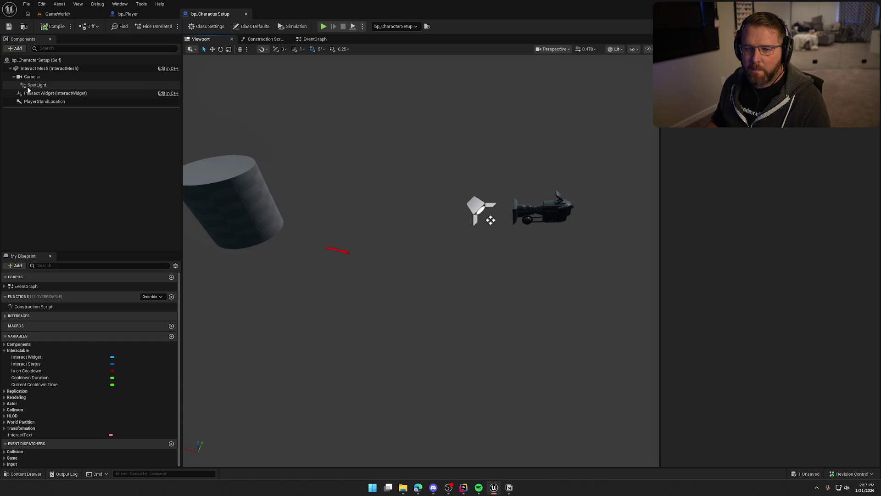
click(28, 69)
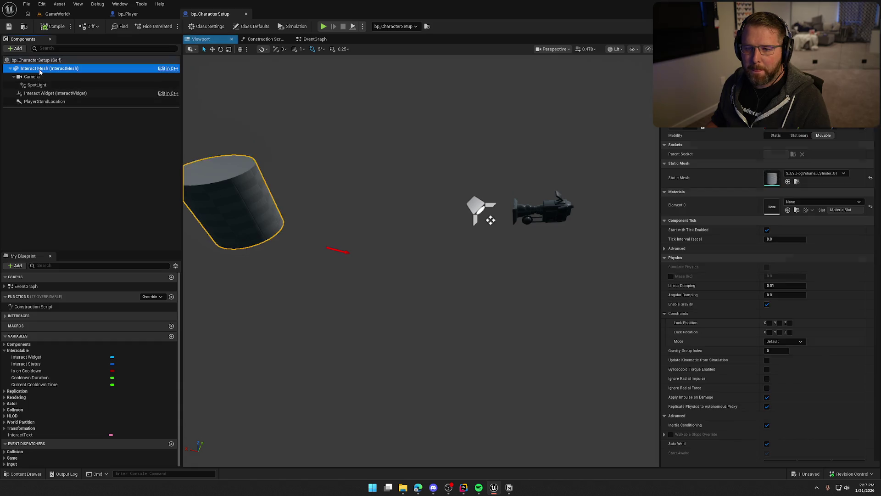
click(798, 174)
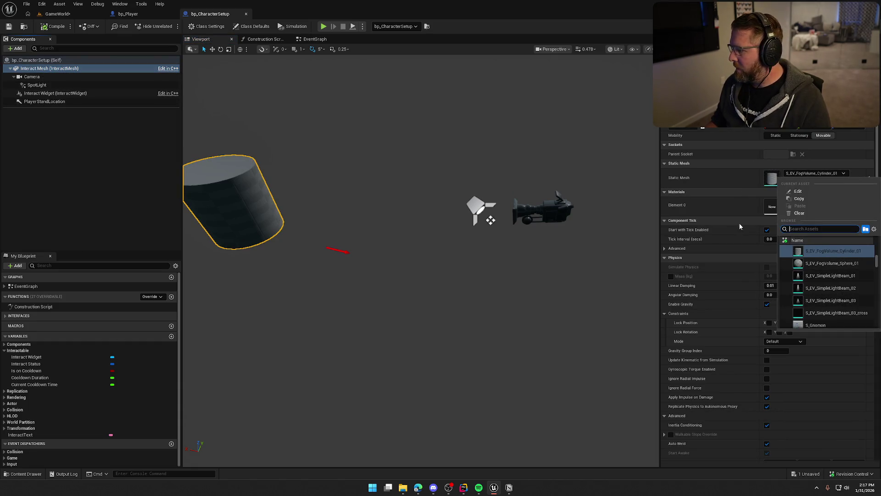
scroll(826, 257, down, 5)
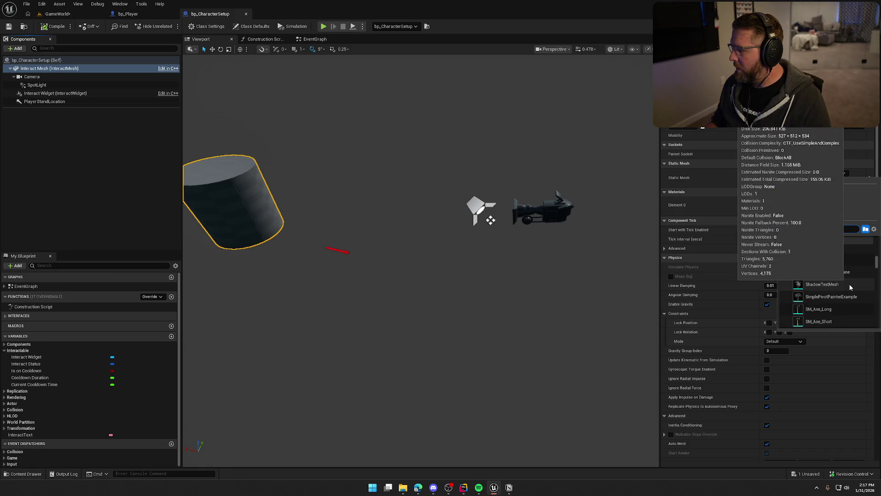
click(818, 309)
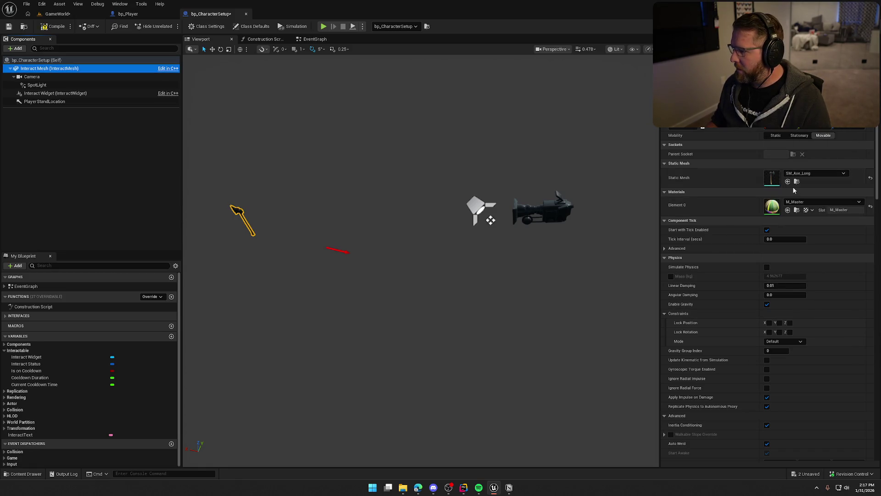
click(796, 182)
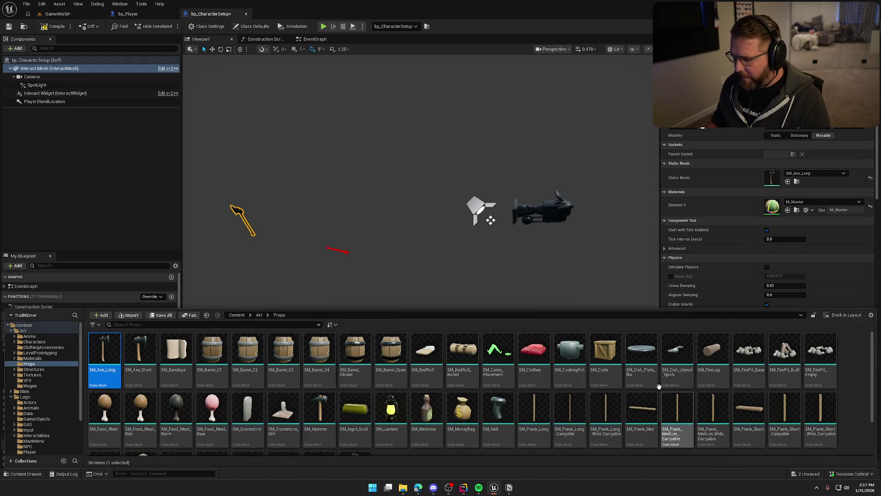
click(605, 353)
click(788, 181)
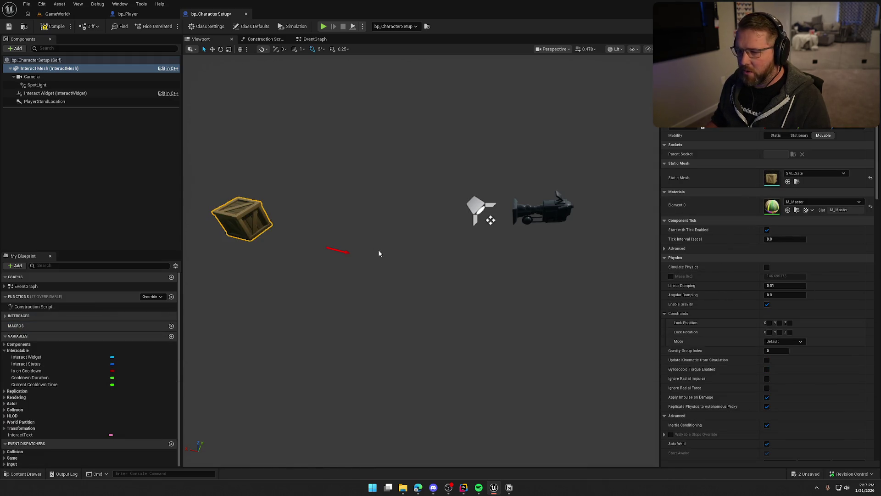
mouse_move(227, 149)
mouse_down()
mouse_move(197, 150)
mouse_move(228, 148)
mouse_up()
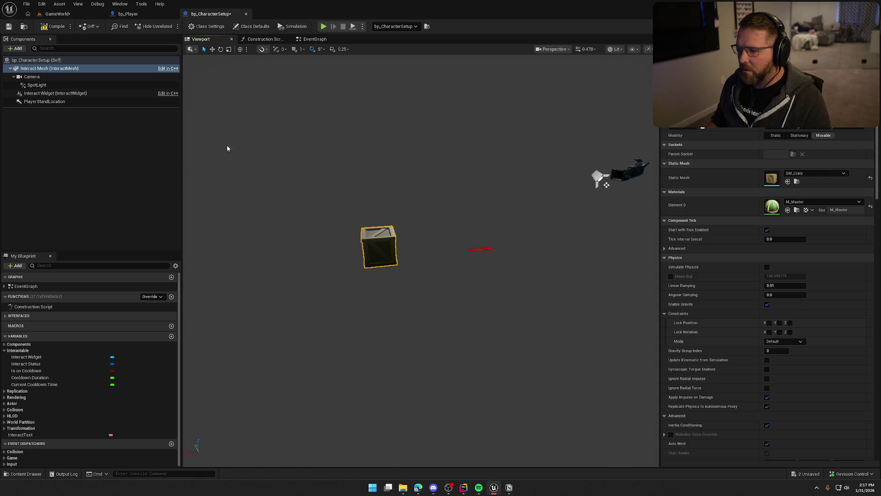
click(62, 14)
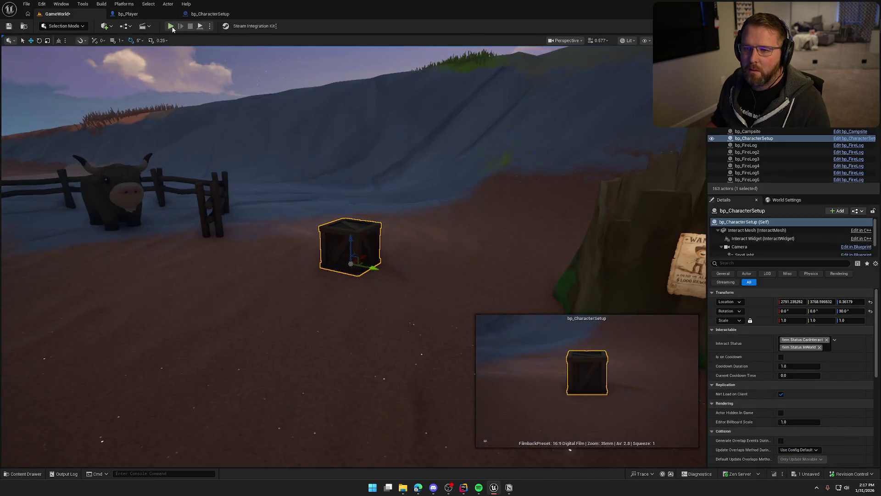
key(alt+p)
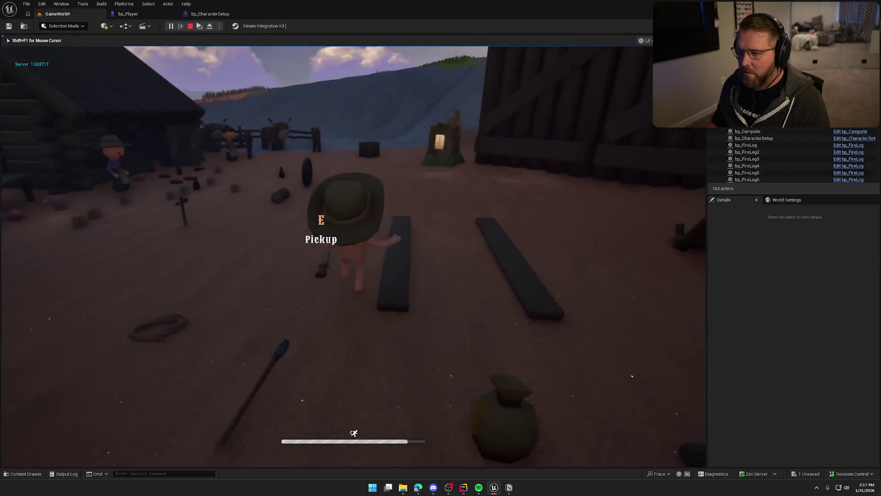
key(w)
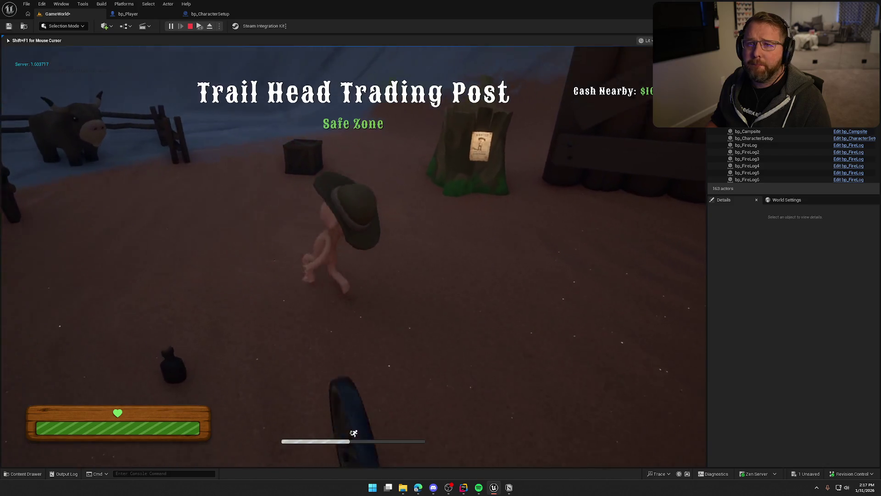
key(w)
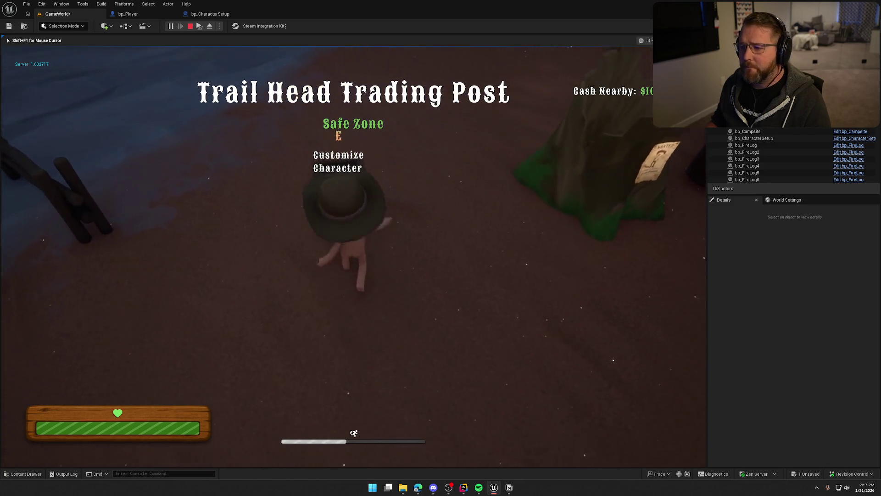
key(s)
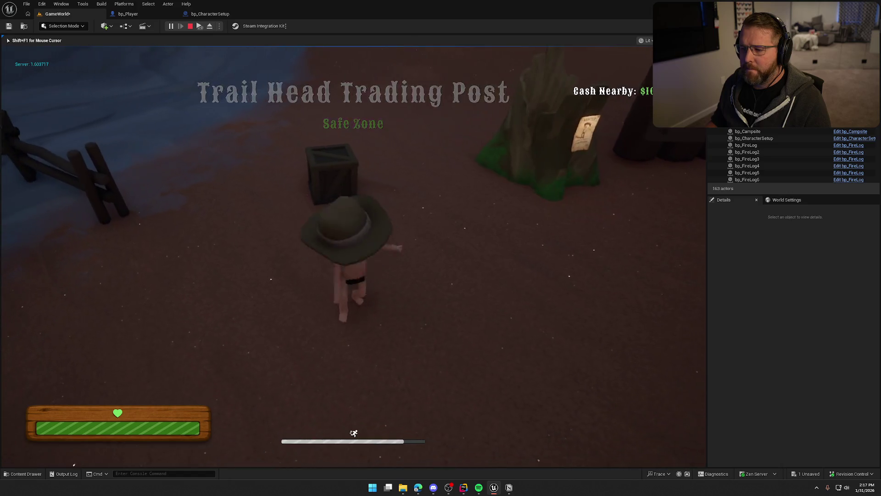
key(s)
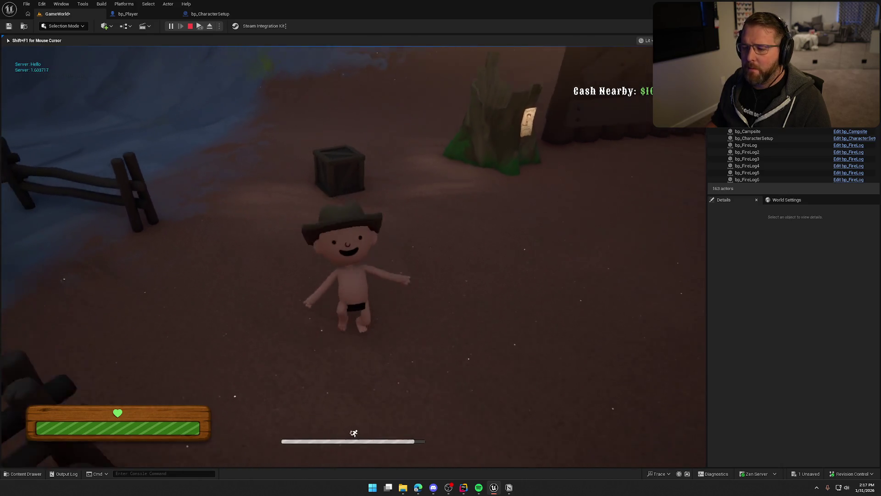
key(super)
key(super)
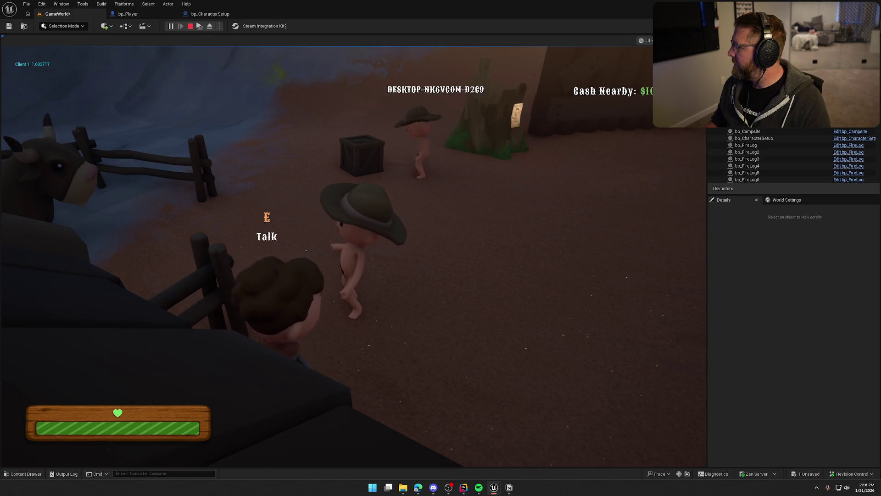
key(Escape)
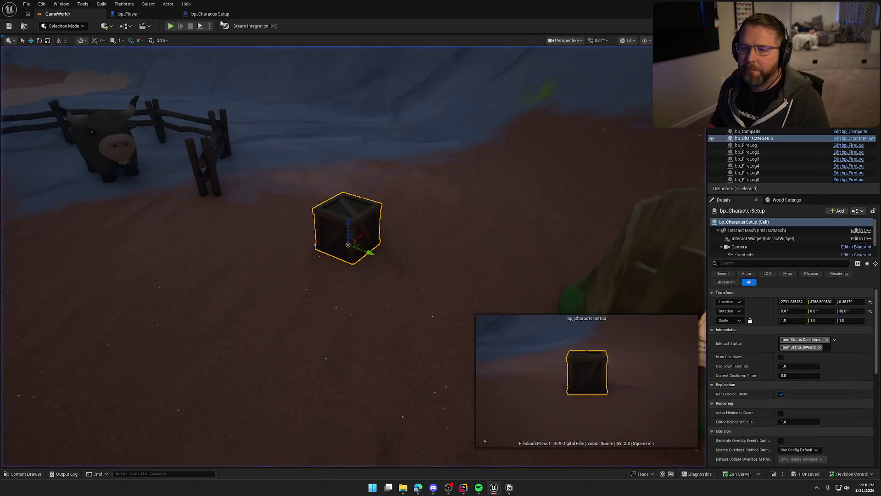
Replace the Print String with an Is Server check feeding a Branch after the interact event
click(211, 14)
click(315, 39)
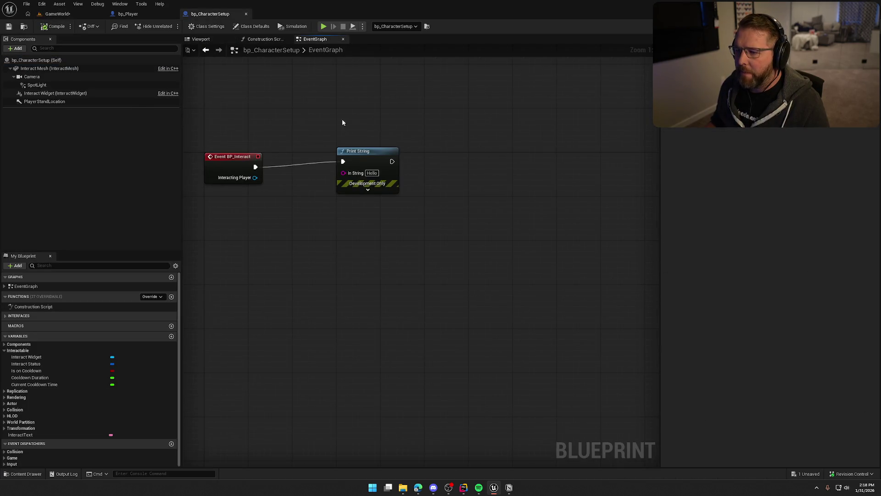
key(Delete)
right_click(323, 170)
key(Escape)
right_click(319, 185)
text(is server)
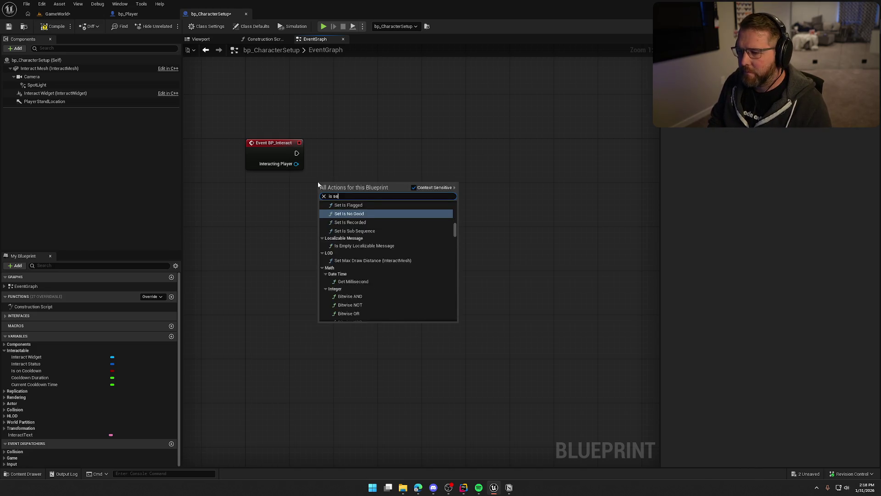
key(Return)
drag(338, 187, 265, 194)
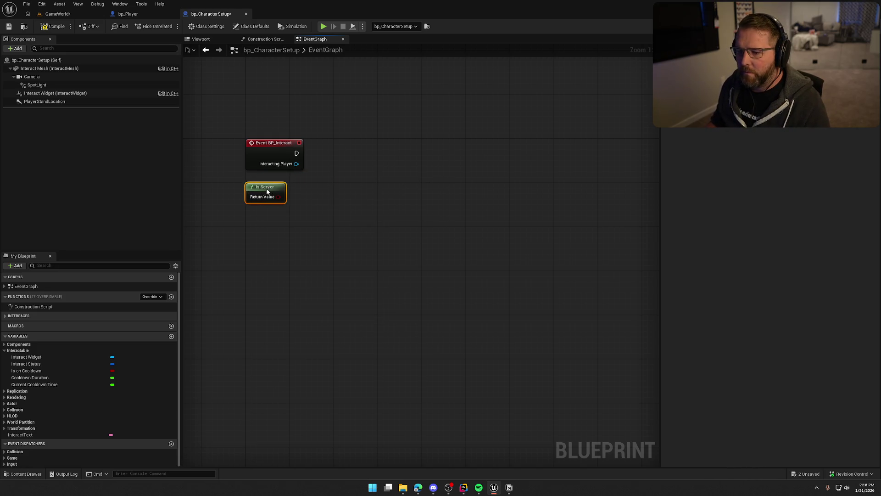
click(332, 181)
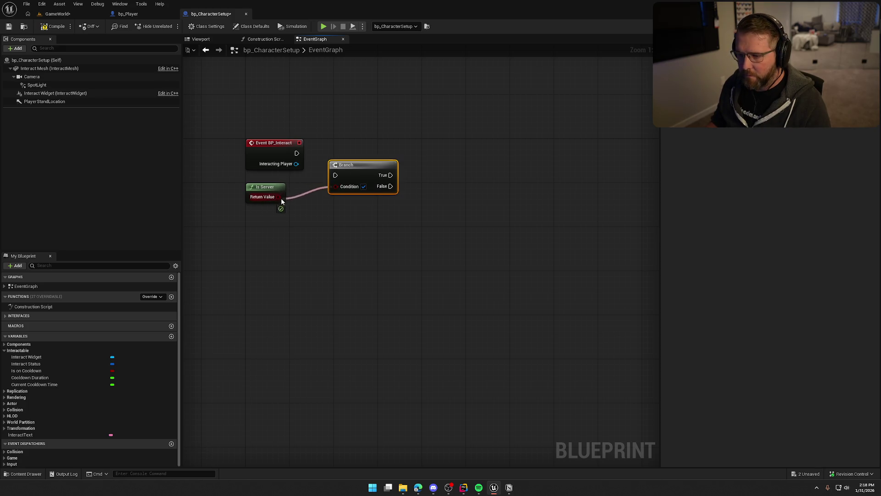
mouse_move(334, 175)
mouse_down()
mouse_move(297, 153)
mouse_move(355, 151)
mouse_move(354, 143)
mouse_up()
drag(366, 204, 327, 207)
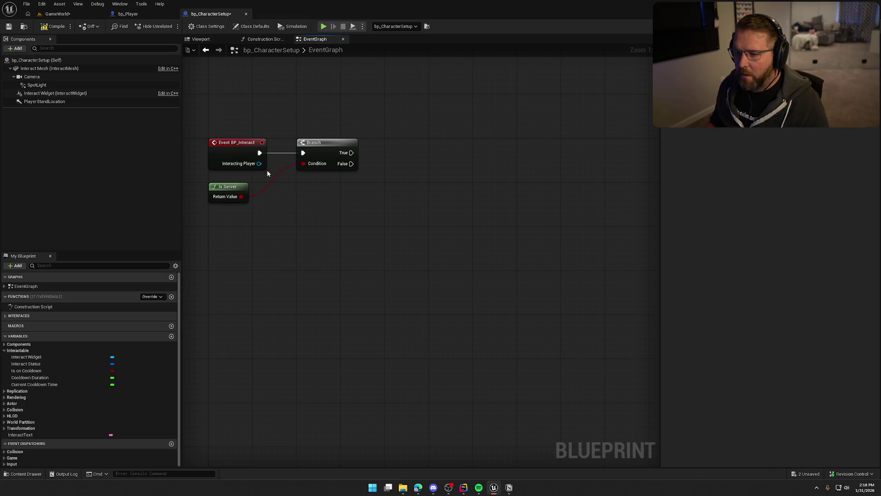
Add Set Actor Location And Rotation on Interacting Player, run when the Branch is True
drag(259, 163, 342, 188)
text(set actor)
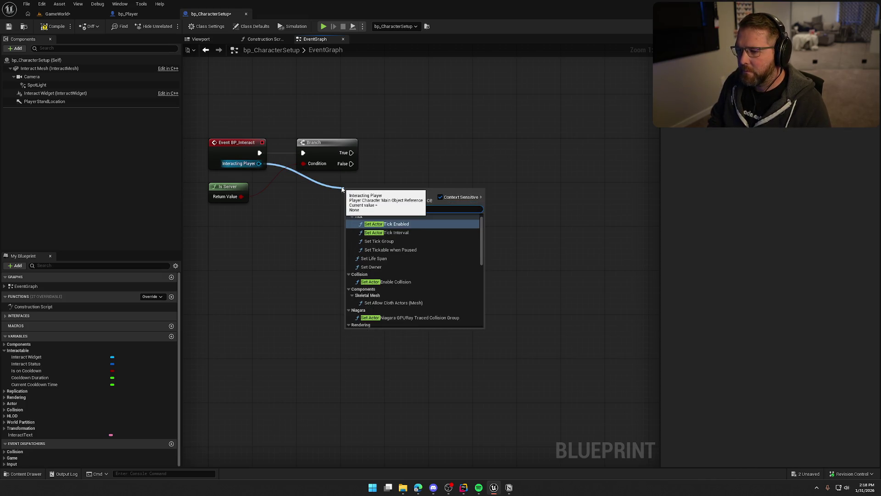
text( loca)
key(Down)
key(Down)
key(Down)
key(Return)
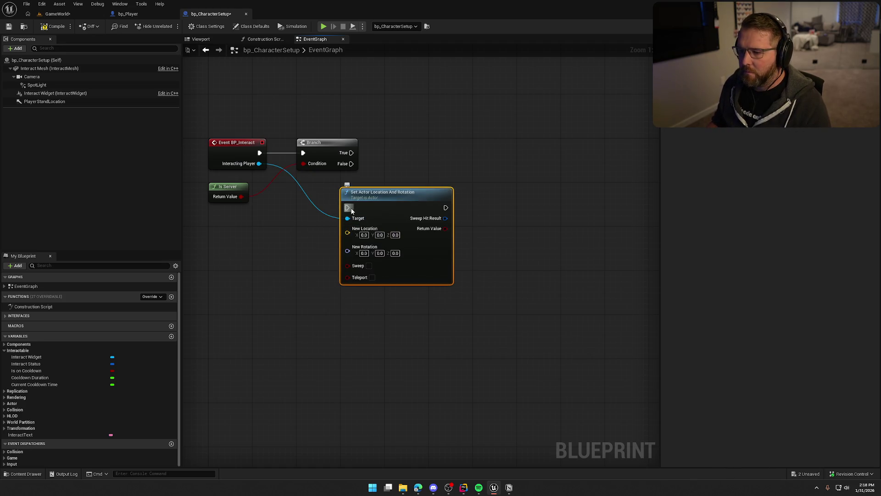
drag(351, 158, 351, 157)
drag(379, 205, 423, 150)
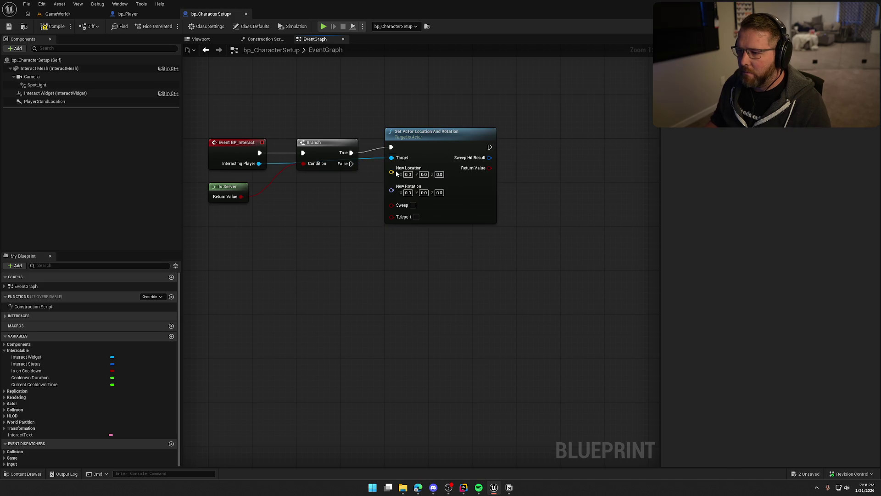
click(258, 204)
drag(271, 192, 311, 179)
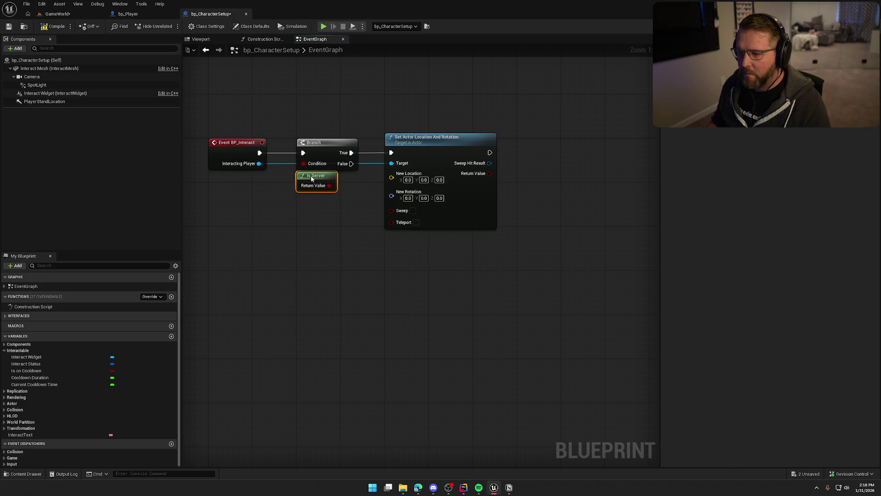
mouse_move(398, 136)
mouse_down()
mouse_move(446, 136)
mouse_move(439, 140)
mouse_up()
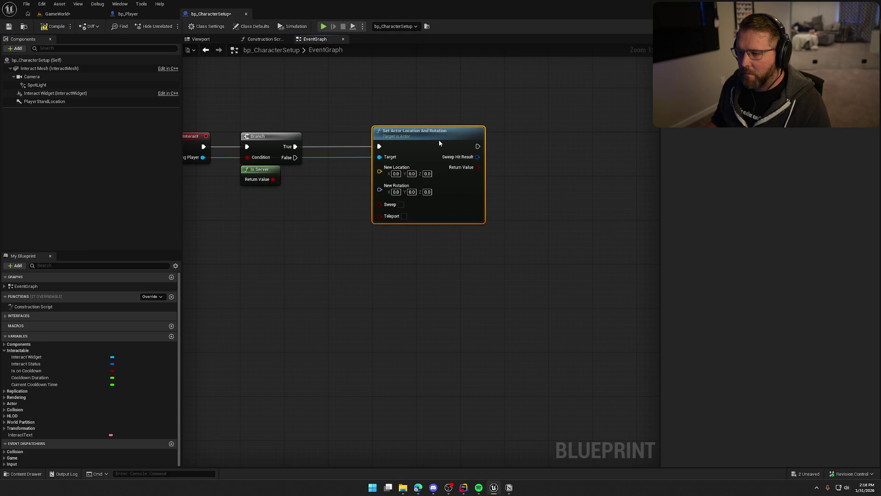
Split Player Stand Location's Get World Transform and wire Location and Rotation into the Set Actor node
mouse_move(37, 101)
mouse_down()
mouse_move(329, 204)
mouse_move(396, 218)
mouse_up()
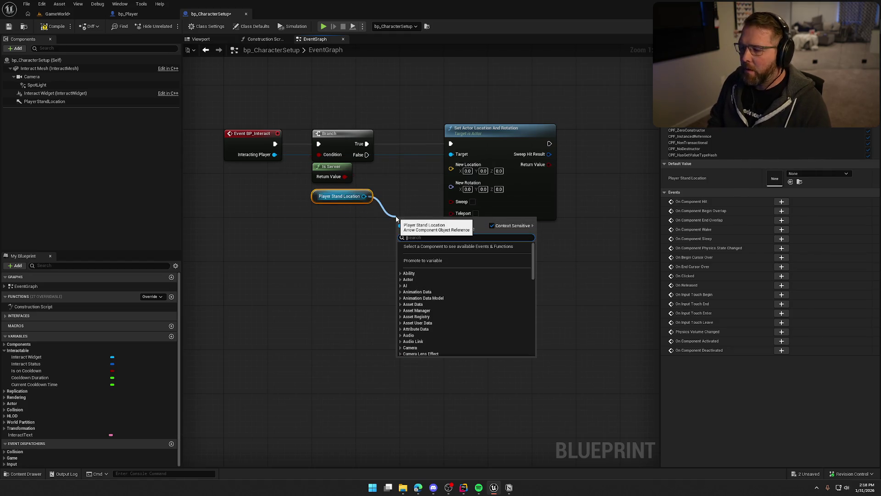
text(get)
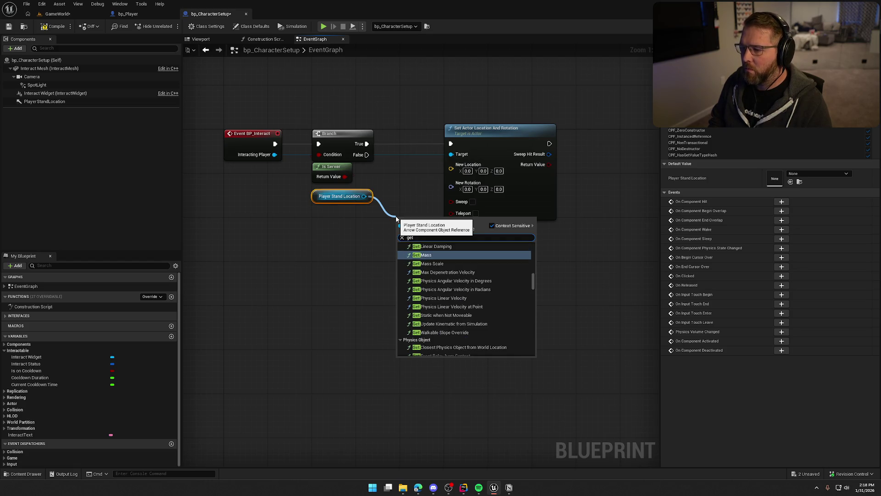
text( world)
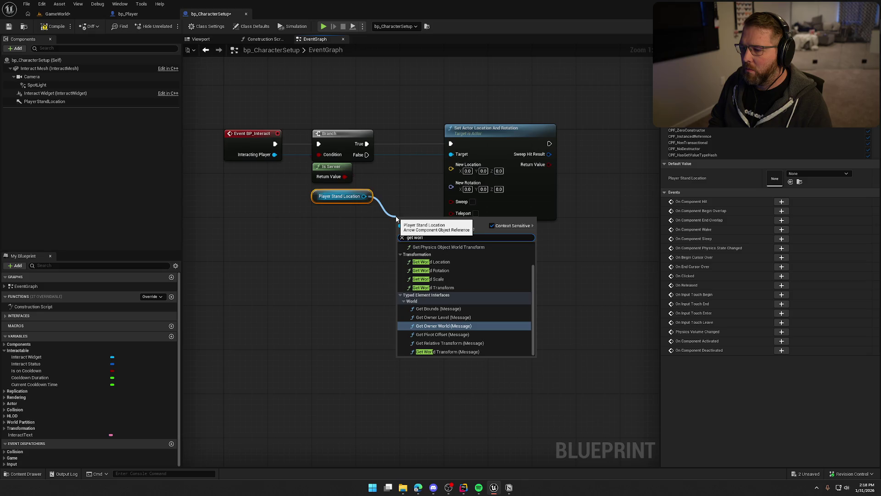
text( transform)
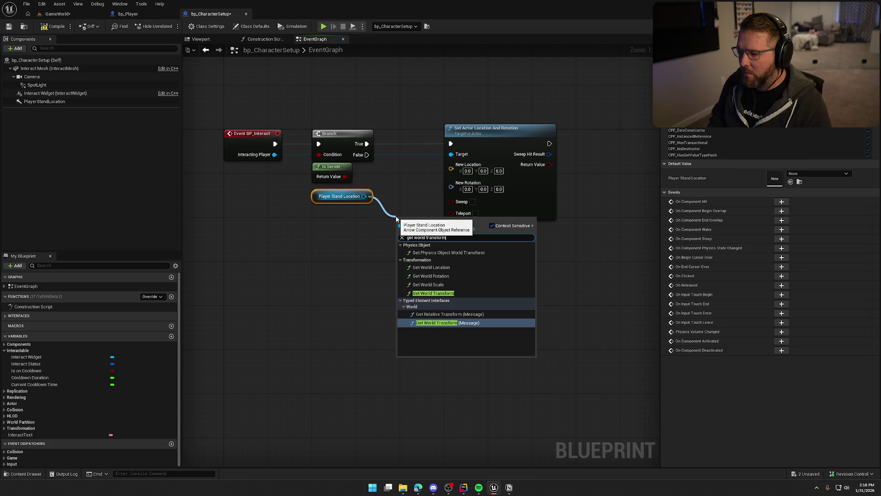
click(430, 293)
mouse_move(342, 198)
mouse_down()
mouse_move(338, 232)
mouse_move(419, 250)
mouse_move(337, 250)
mouse_up()
mouse_move(422, 224)
mouse_down()
mouse_move(351, 208)
mouse_move(358, 193)
mouse_up()
right_click(388, 216)
click(417, 244)
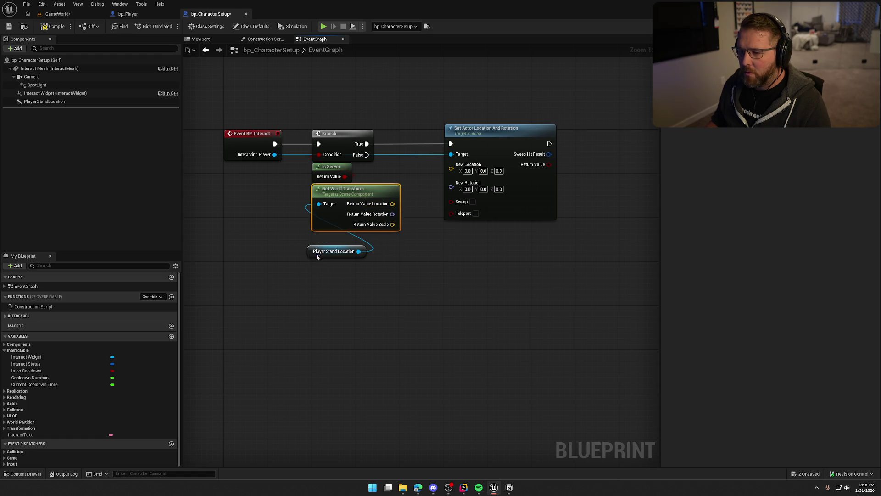
drag(317, 257, 322, 240)
mouse_move(392, 204)
mouse_down()
mouse_move(454, 220)
mouse_move(451, 164)
mouse_move(452, 177)
mouse_up()
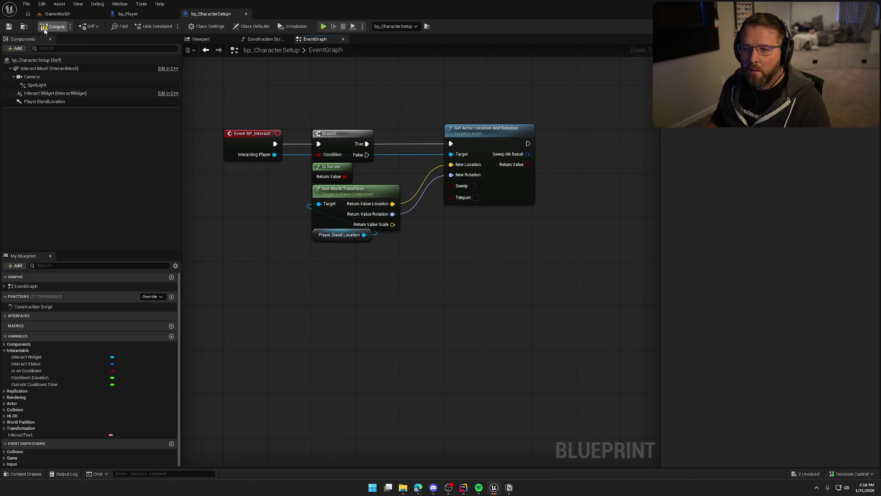
click(58, 13)
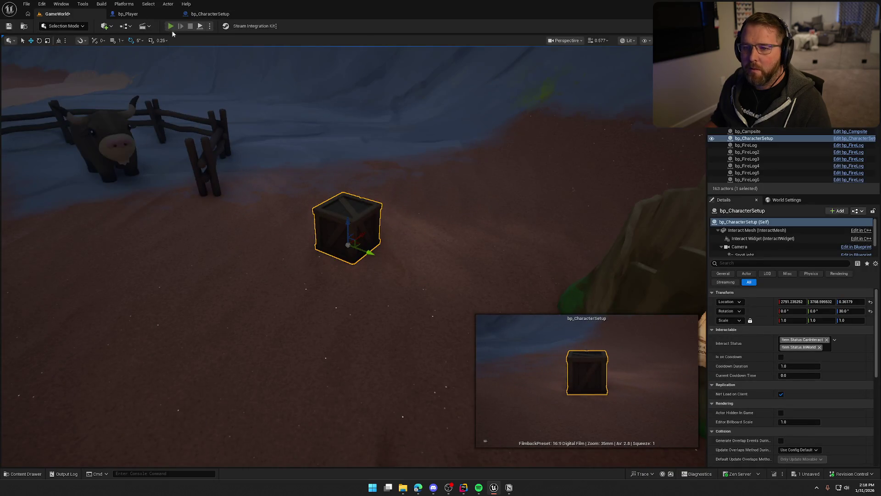
click(170, 26)
key(shift+w)
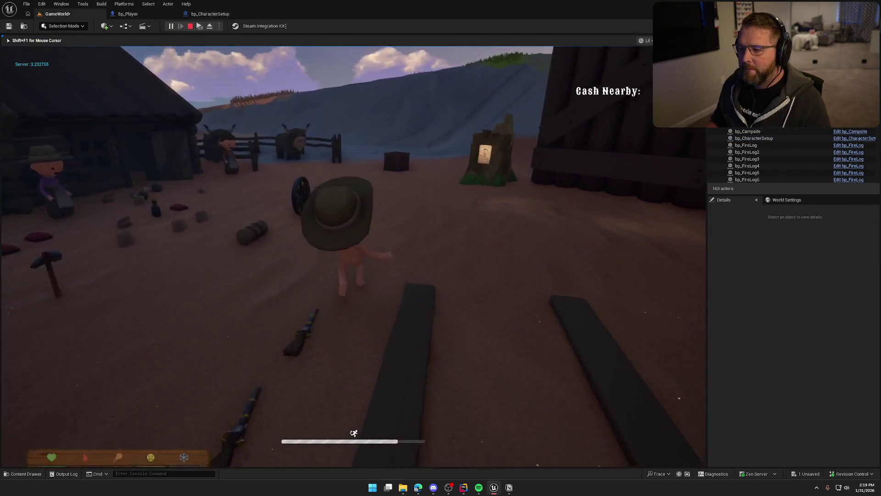
key(shift+s)
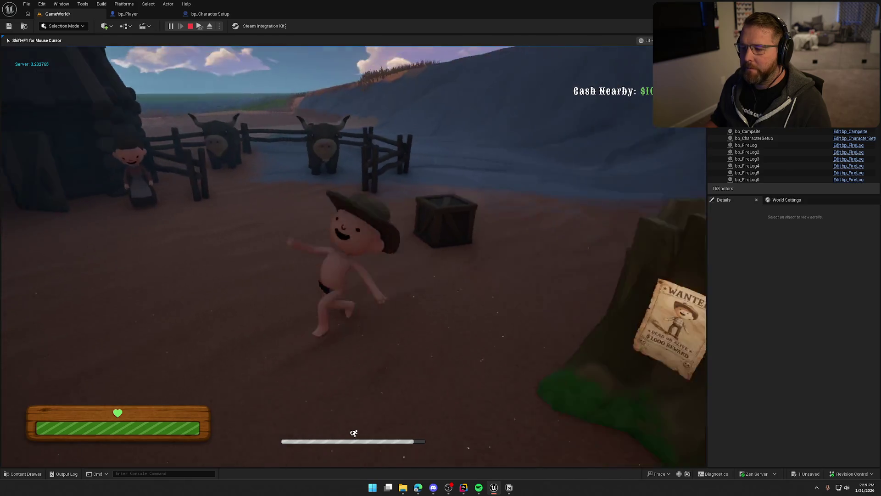
key(Escape)
click(210, 14)
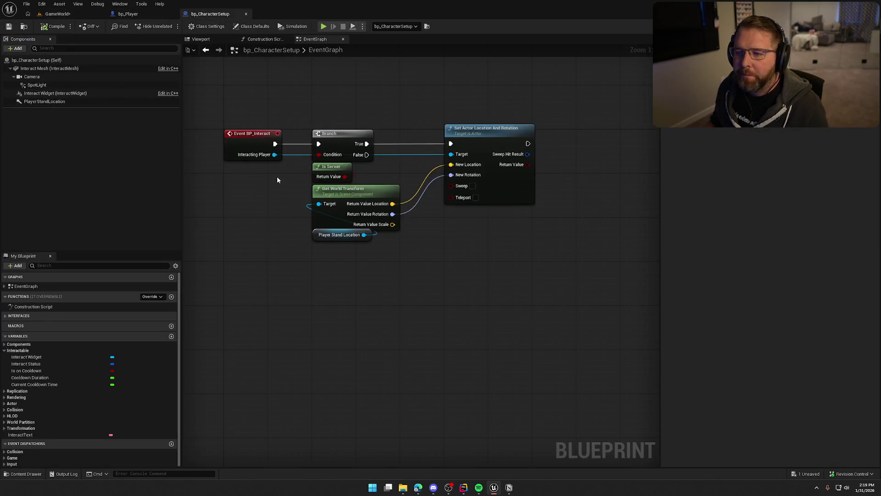
Insert a Sequence node after Event BP_Interact with Then 0 driving the Branch
drag(311, 119, 459, 239)
mouse_move(336, 141)
mouse_down()
mouse_move(375, 151)
mouse_move(445, 118)
mouse_move(391, 86)
mouse_up()
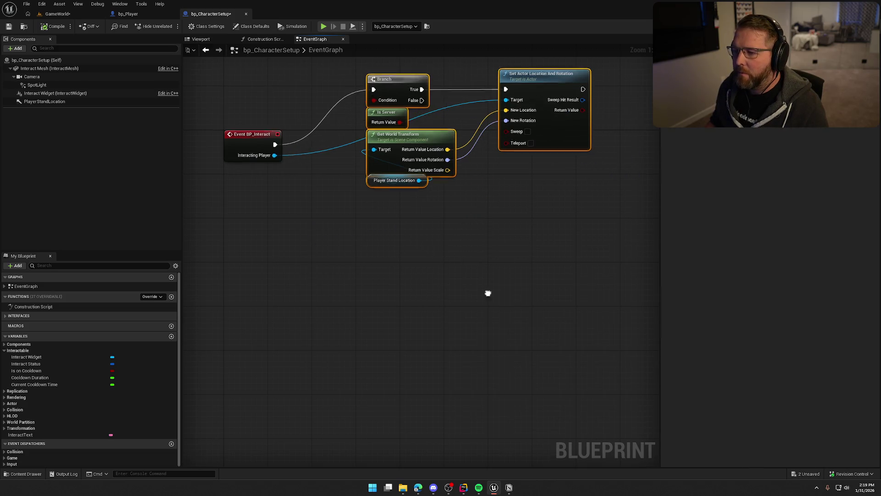
drag(333, 212, 374, 127)
drag(239, 299, 363, 221)
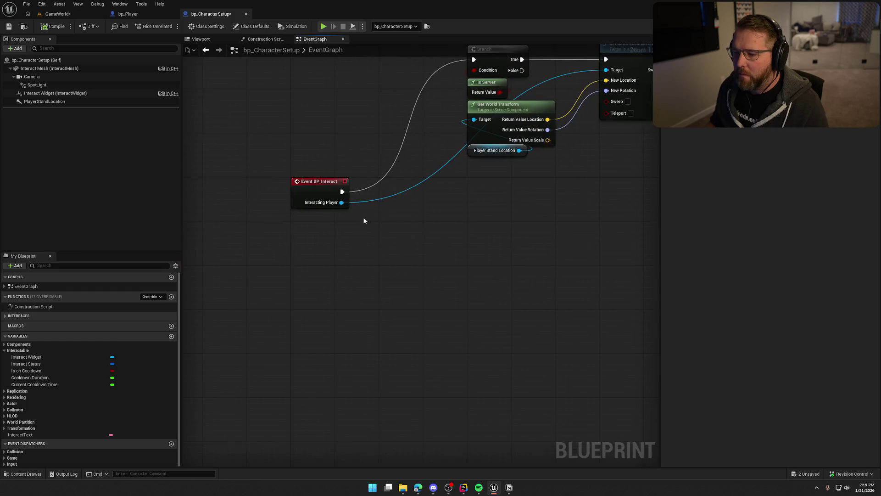
click(380, 189)
mouse_move(342, 191)
mouse_down()
mouse_move(386, 198)
mouse_move(394, 182)
mouse_move(376, 213)
mouse_move(455, 90)
mouse_up()
mouse_move(456, 293)
mouse_down()
mouse_move(389, 275)
mouse_move(422, 251)
mouse_move(396, 249)
mouse_up()
click(349, 227)
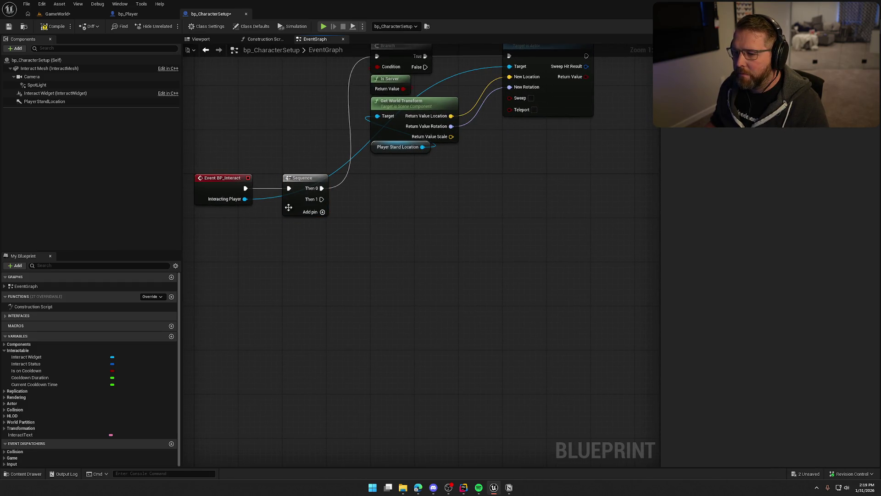
Add an Is Locally Controlled node pulled from the Interacting Player pin
drag(245, 198, 294, 239)
text(is locall)
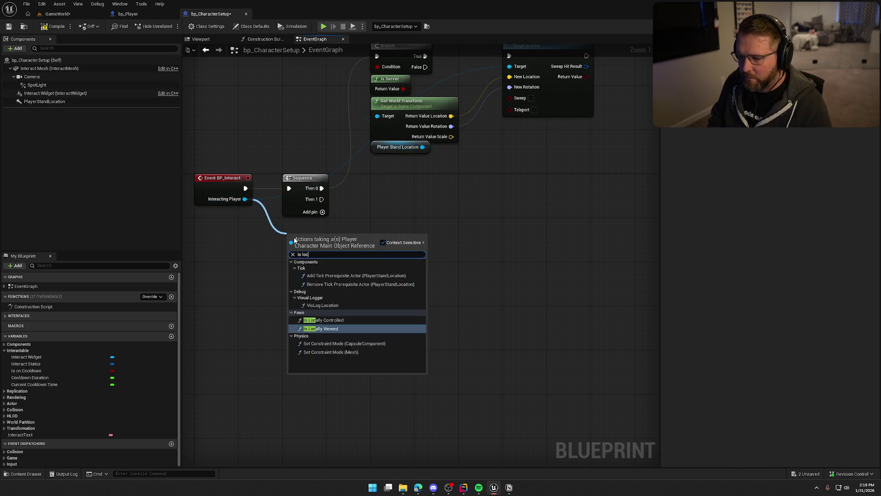
click(323, 269)
drag(334, 239, 290, 238)
scroll(339, 239, down, 2)
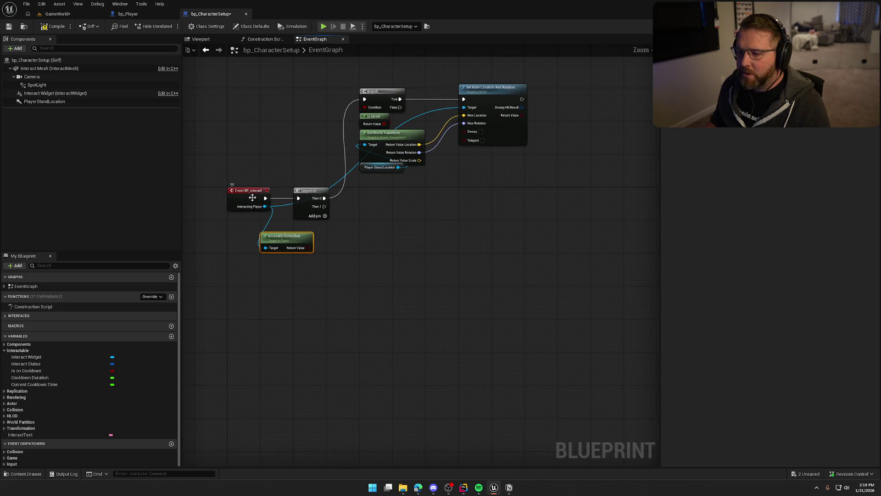
right_click(241, 189)
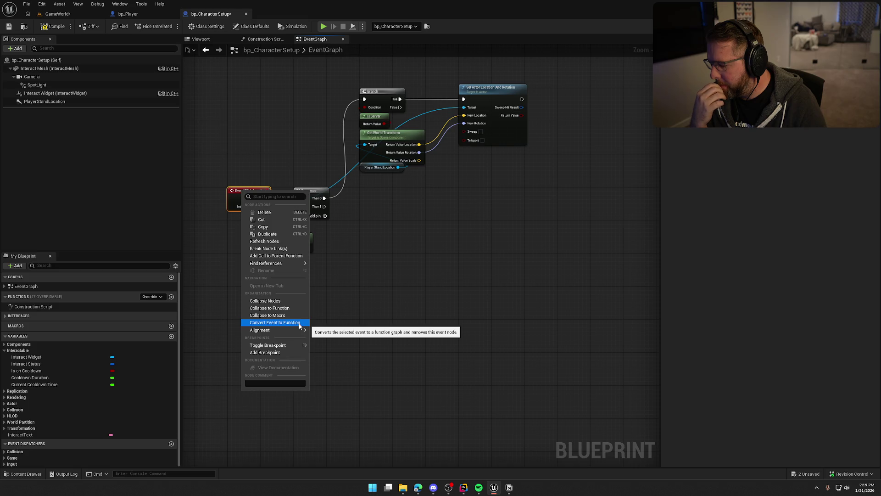
Convert Event BP_Interact into a function and move the server branch onto Sequence Then 1
click(299, 323)
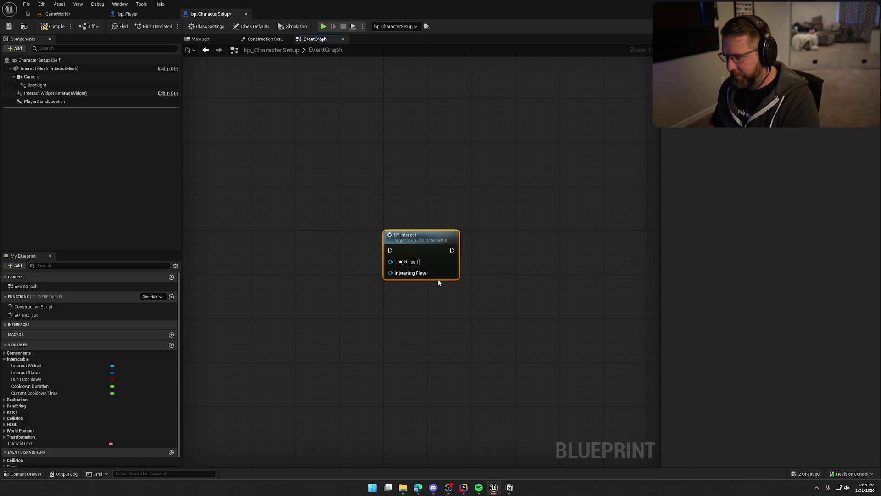
key(Delete)
double_click(26, 314)
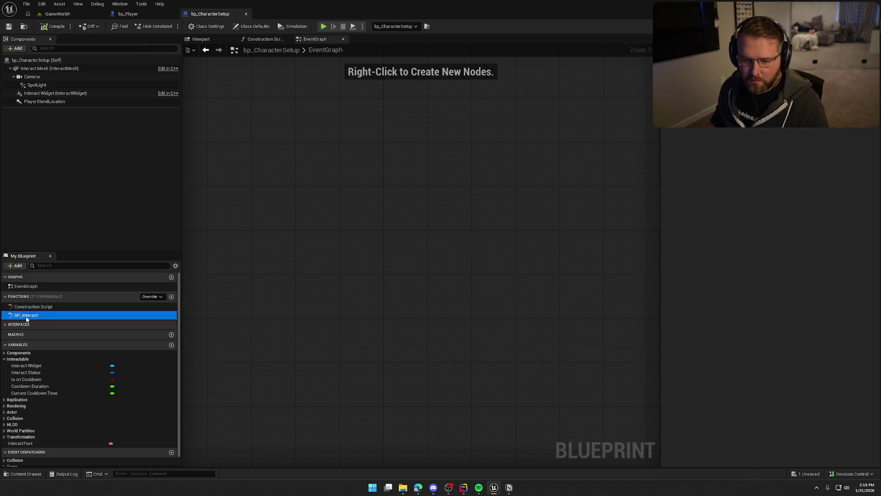
drag(382, 294, 377, 239)
drag(309, 235, 307, 247)
drag(354, 117, 599, 305)
drag(389, 153, 383, 318)
Add a Branch on Is Locally Controlled, driven by Sequence Then 0
mouse_move(258, 345)
mouse_down()
mouse_move(295, 142)
mouse_move(381, 177)
mouse_move(307, 236)
mouse_up()
key(b)
click(374, 153)
drag(403, 156, 385, 132)
click(403, 189)
mouse_move(327, 257)
mouse_down()
mouse_move(389, 340)
mouse_move(473, 368)
mouse_up()
mouse_move(353, 309)
mouse_down()
mouse_move(355, 231)
mouse_move(352, 310)
mouse_up()
click(376, 232)
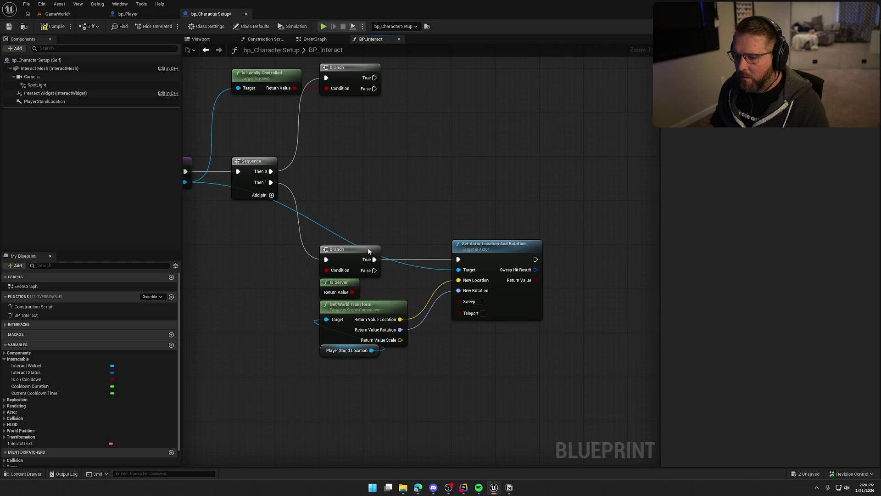
Add a Get Interacting Player node as the Target of Set Actor Location And Rotation
right_click(458, 350)
text(get player)
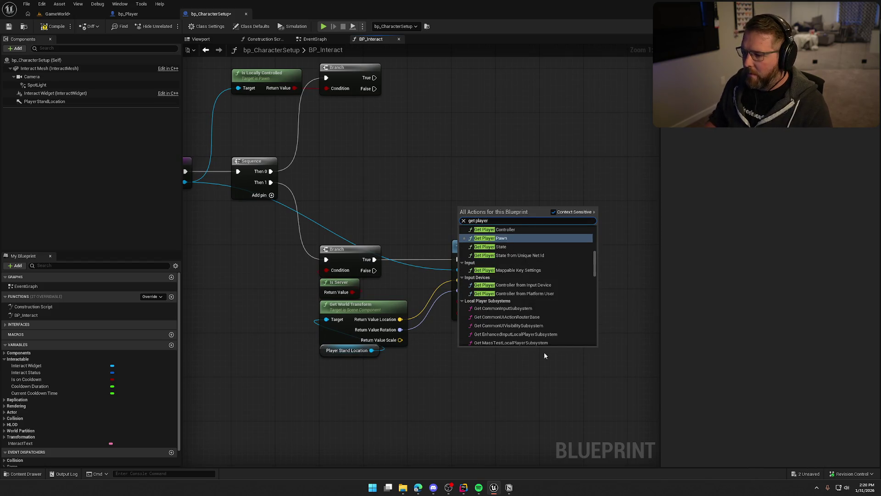
click(591, 262)
drag(597, 272, 602, 360)
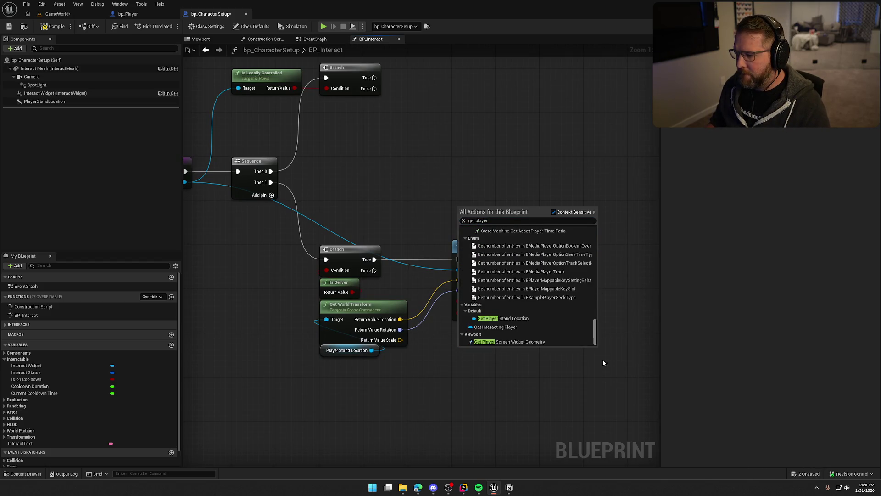
click(500, 327)
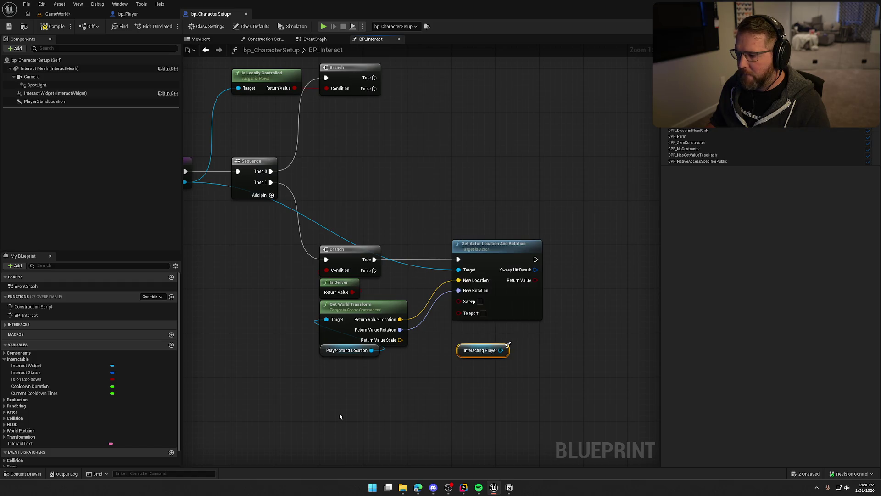
drag(501, 350, 459, 270)
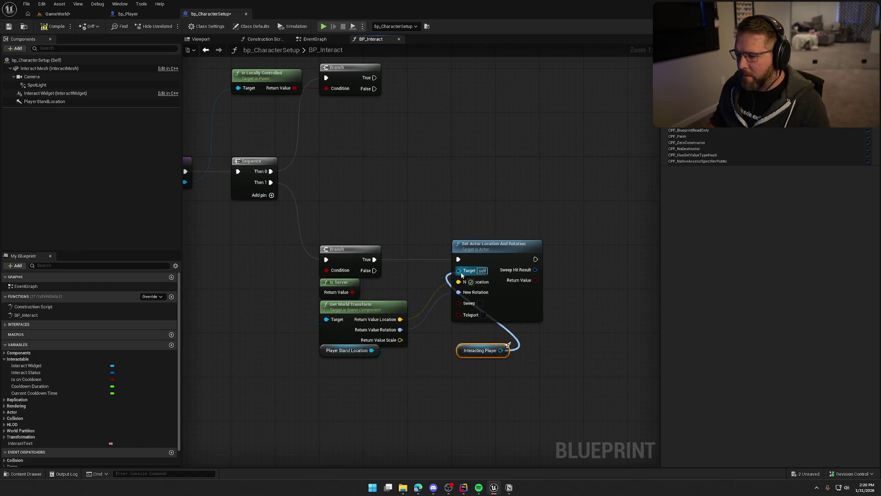
drag(480, 351, 475, 330)
click(439, 194)
key(Home)
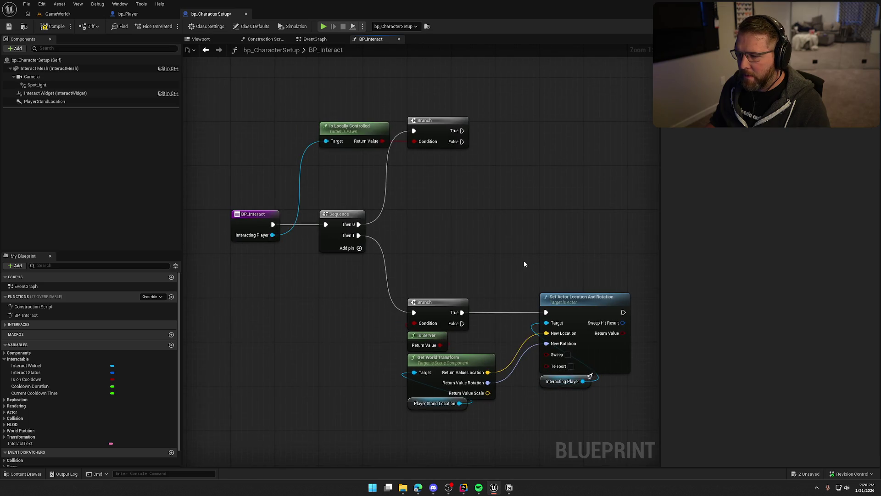
Duplicate the Interacting Player getter into Is Locally Controlled's Target, then open the Content Drawer
drag(537, 393, 528, 383)
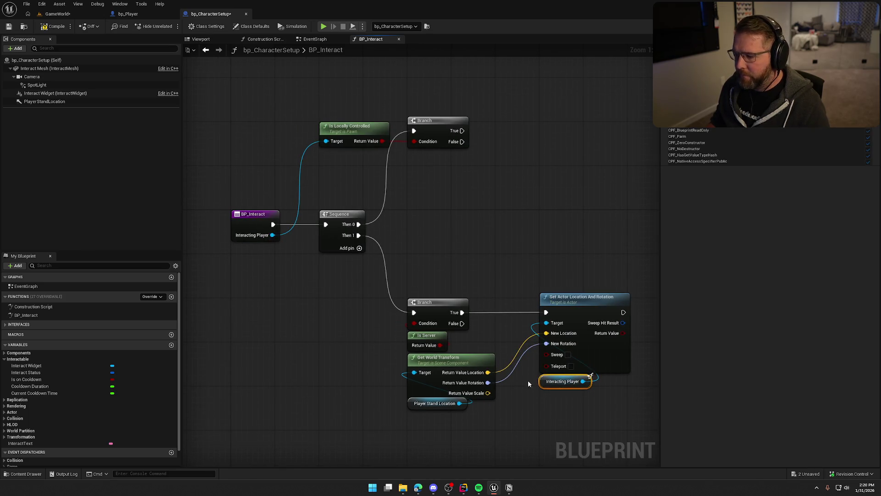
key(ctrl+v)
drag(357, 155, 326, 141)
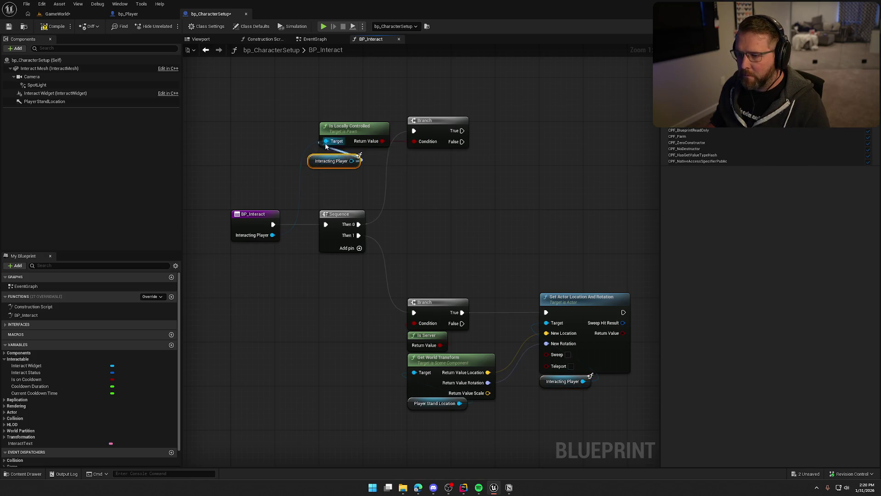
click(340, 186)
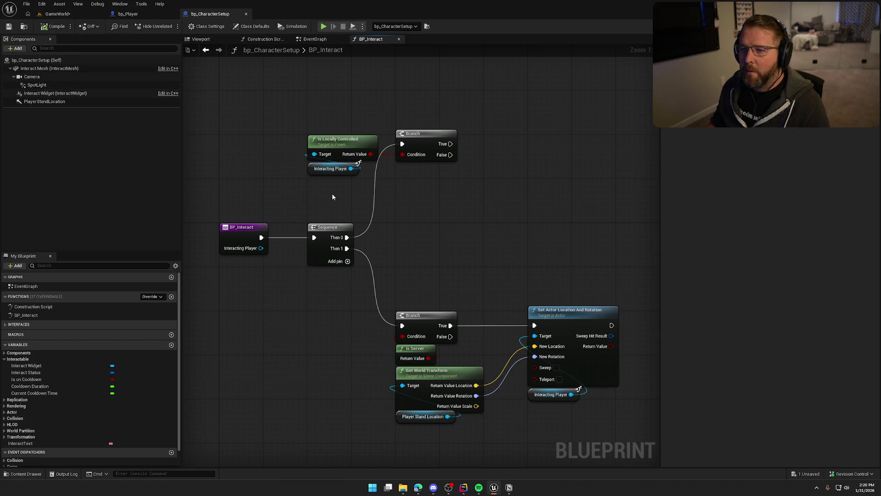
mouse_move(405, 220)
mouse_down()
mouse_move(322, 231)
mouse_move(388, 212)
mouse_up()
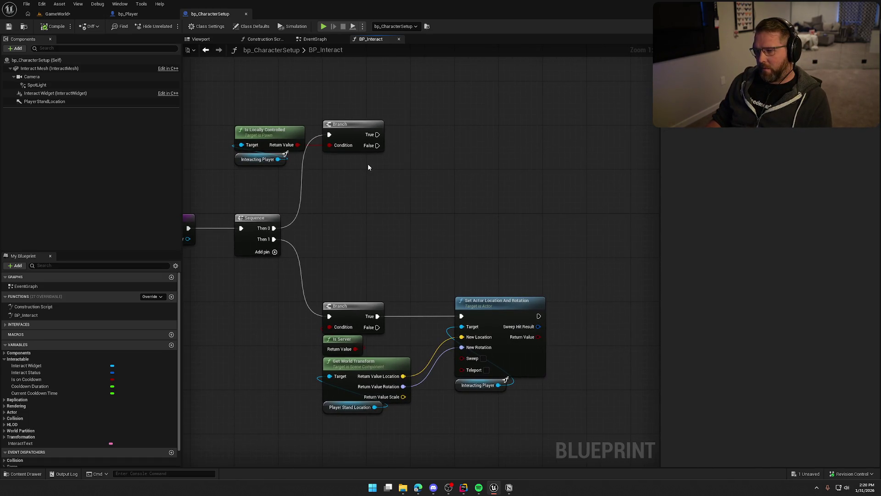
key(ctrl+space)
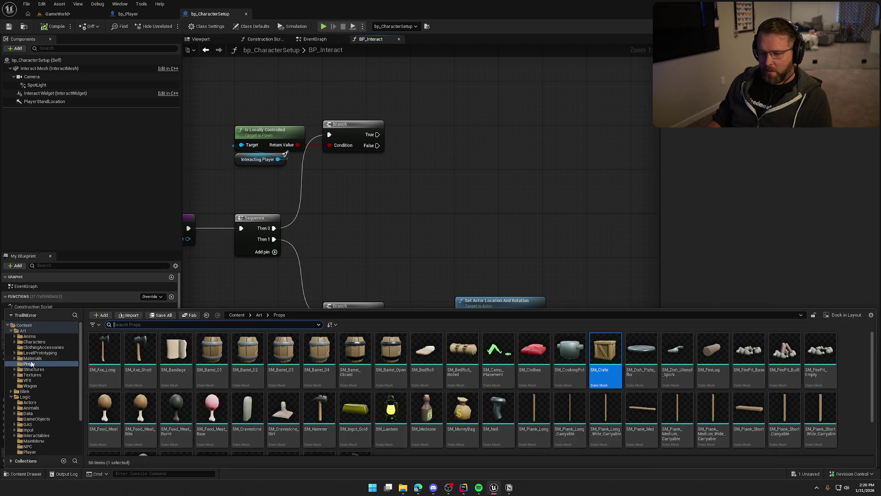
Open bp_WagonSeat from Logic/Wagon and select its Cast To PC_InGame, Get Controller and Interacting Player nodes
click(29, 402)
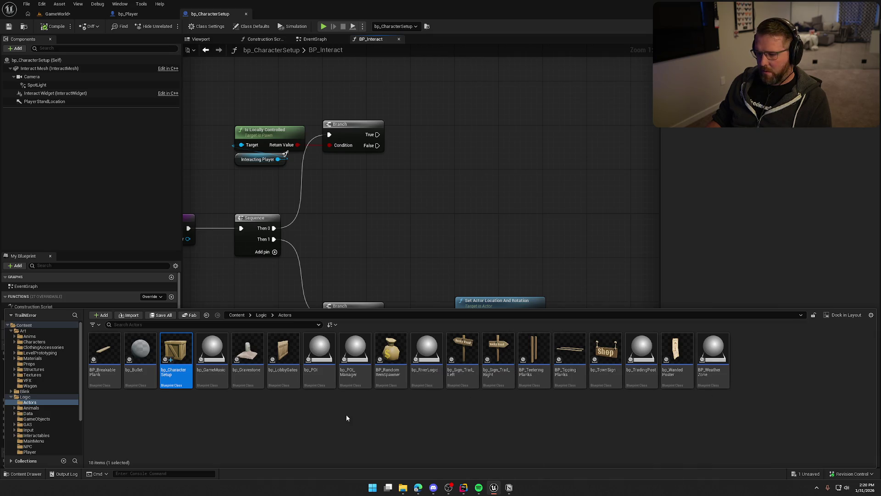
scroll(47, 425, down, 3)
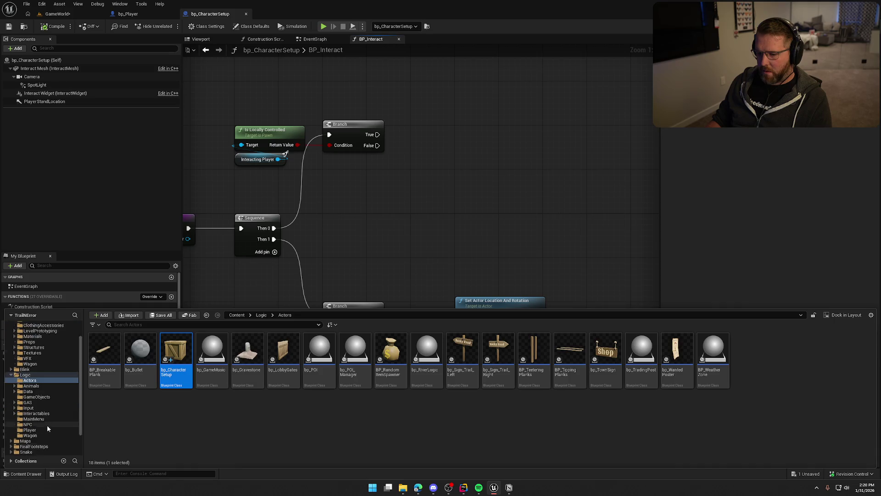
click(30, 413)
double_click(211, 351)
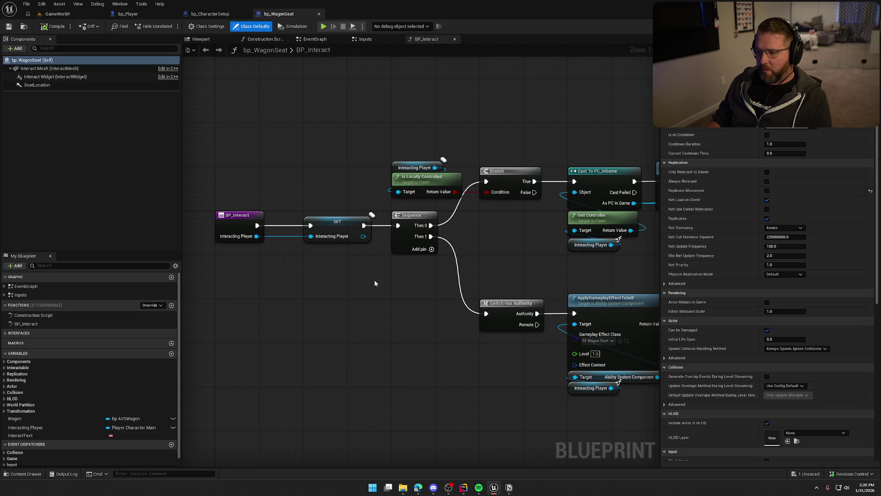
drag(375, 283, 328, 279)
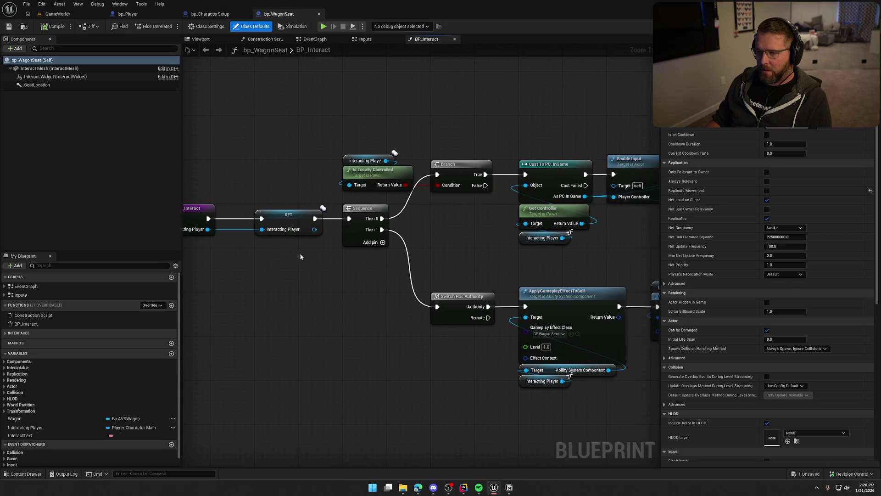
click(288, 219)
mouse_move(304, 315)
mouse_down()
mouse_move(291, 309)
mouse_move(319, 264)
mouse_move(257, 268)
mouse_move(350, 251)
mouse_move(196, 241)
mouse_up()
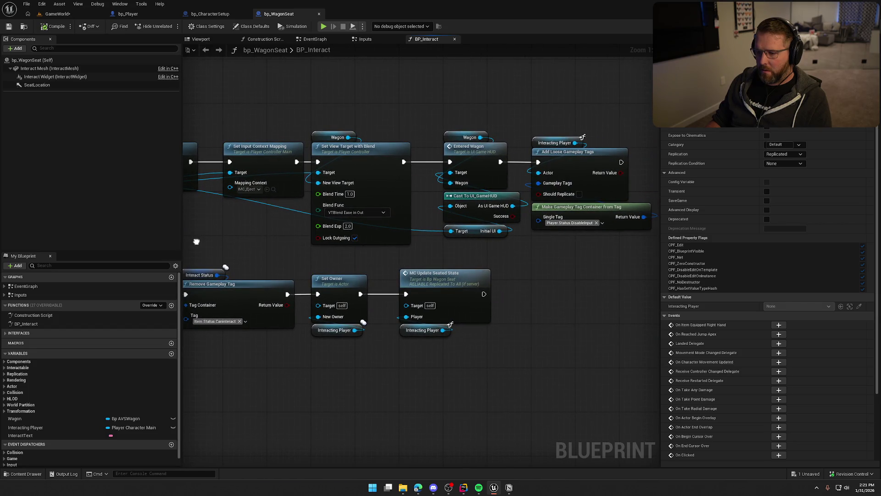
drag(196, 241, 373, 250)
drag(333, 129, 397, 237)
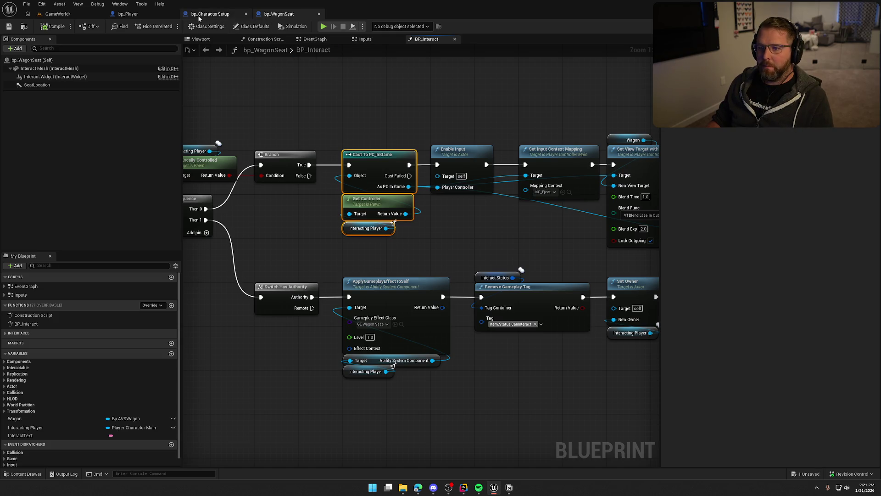
click(211, 14)
Paste the copied nodes and wire Branch True into Cast To PC_InGame
key(ctrl+v)
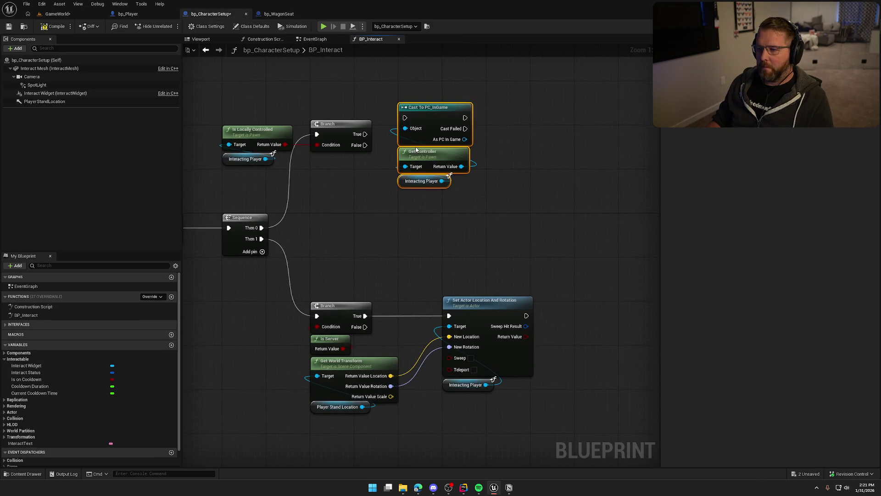
mouse_move(405, 118)
mouse_down()
mouse_move(365, 134)
mouse_move(426, 134)
mouse_up()
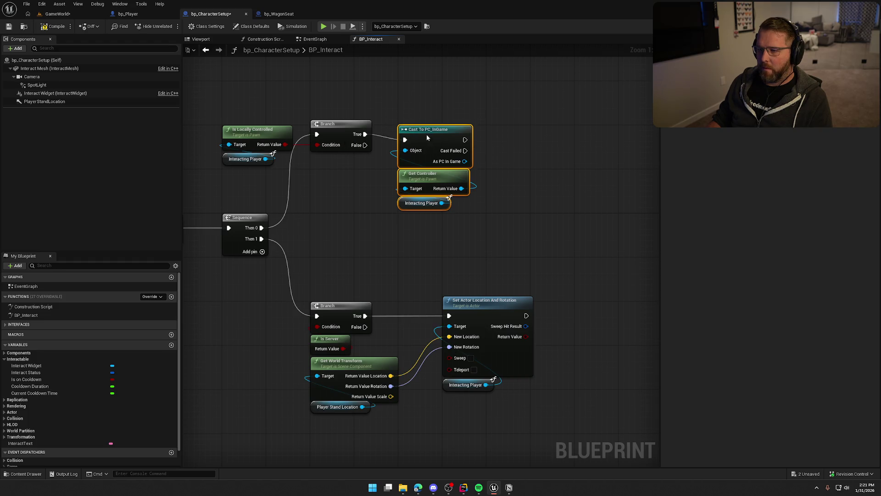
drag(508, 155, 412, 156)
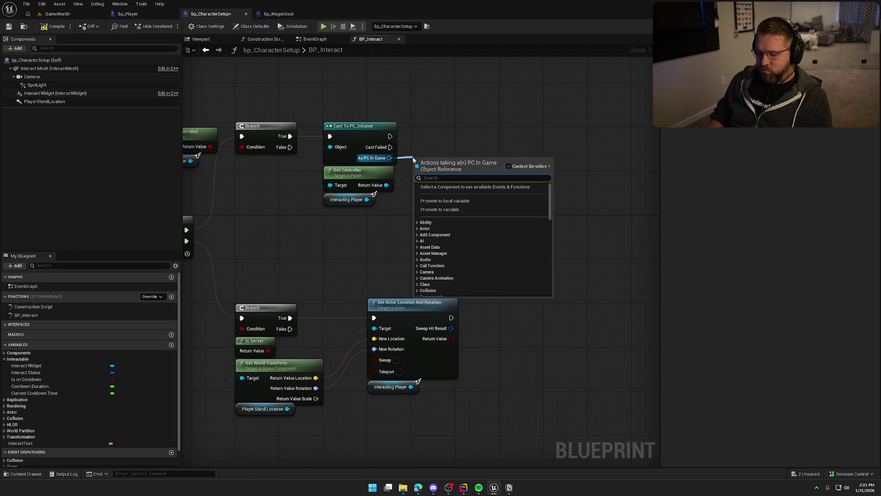
Add a Remove Input Context Mapping node after the cast, using IMC_Default
text(clear)
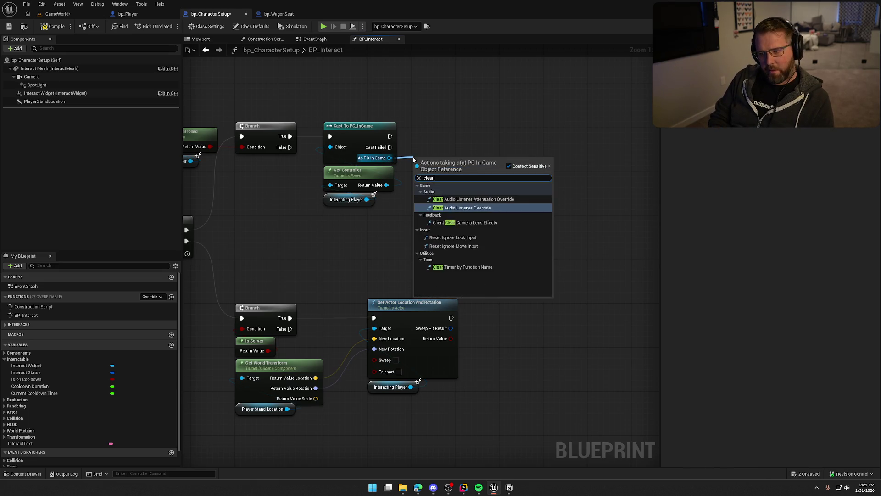
key(BackSpace)
key(BackSpace)
key(BackSpace)
text(i)
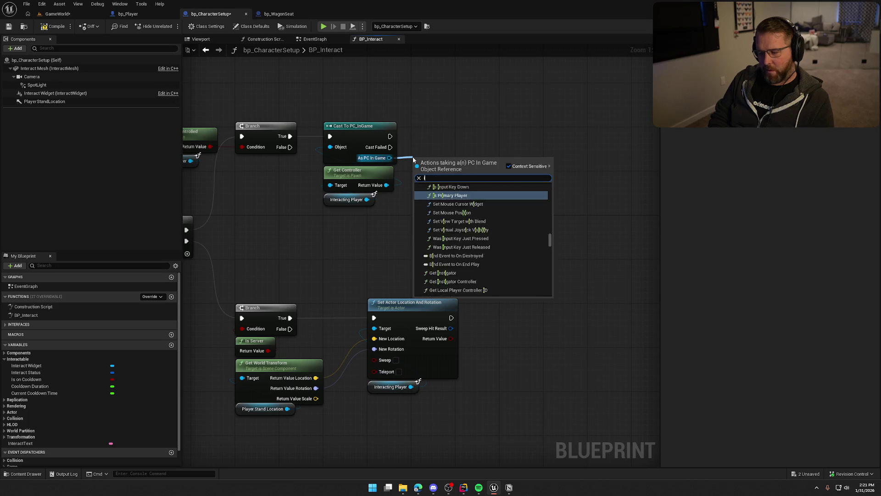
text(nput context)
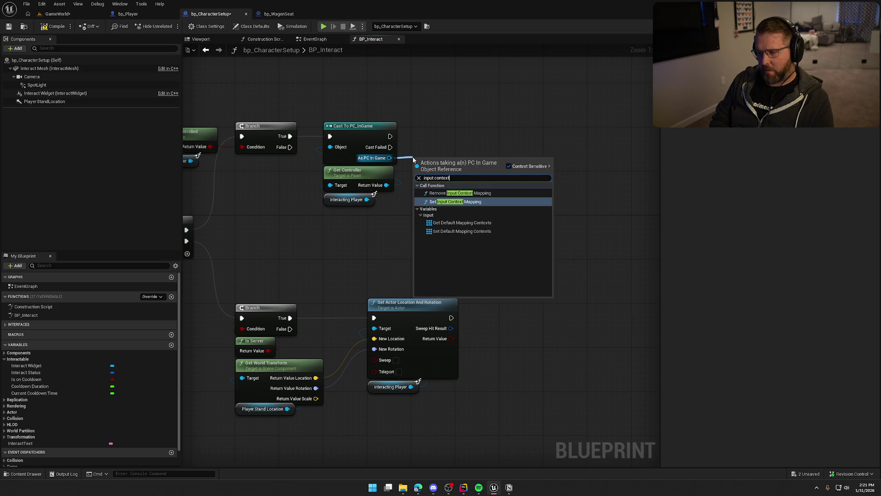
click(475, 193)
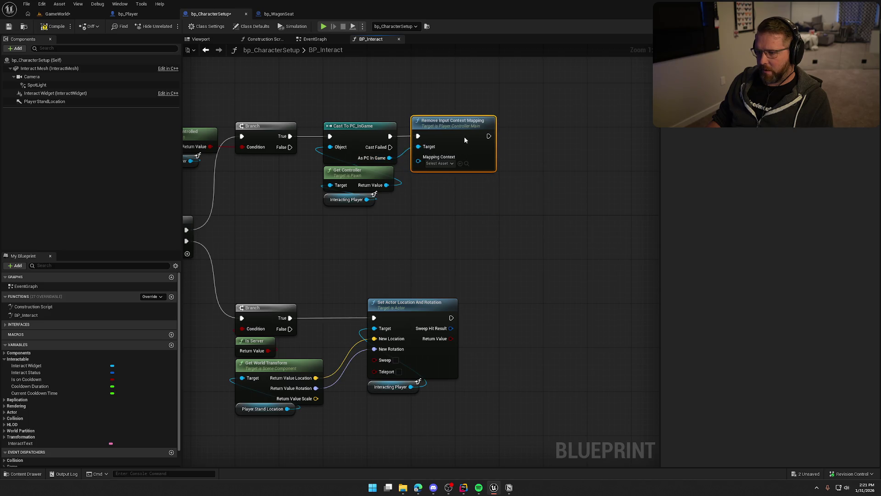
click(441, 163)
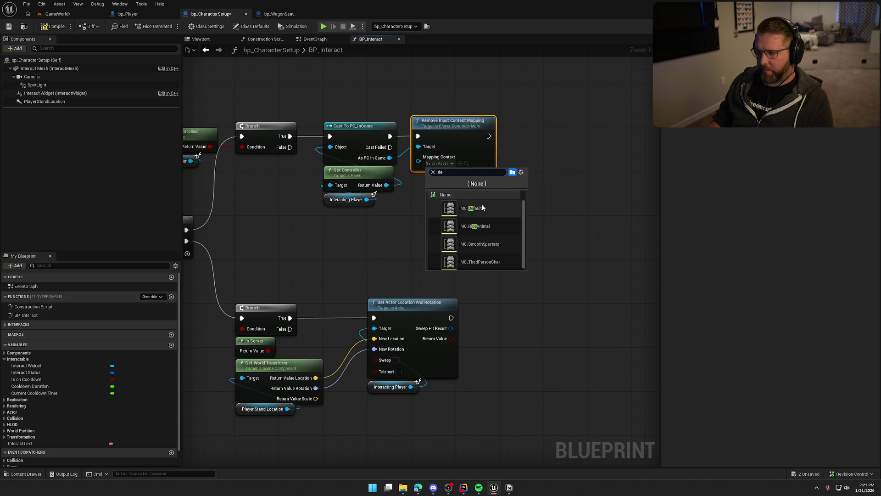
click(464, 208)
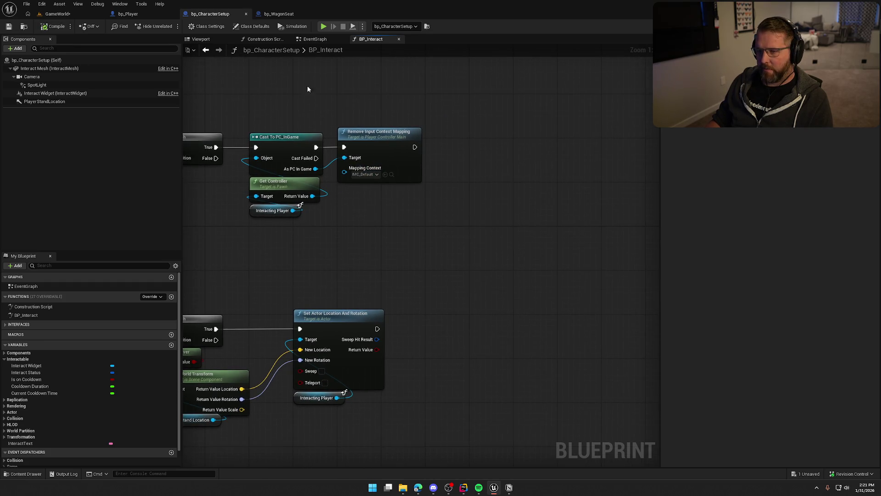
click(279, 14)
Copy Set View Target with Blend and Add Loose Gameplay Tags from bp_WagonSeat and chain them after the mapping removal
mouse_move(419, 102)
mouse_down()
mouse_move(355, 125)
mouse_move(320, 108)
mouse_move(339, 112)
mouse_move(397, 96)
mouse_move(420, 145)
mouse_up()
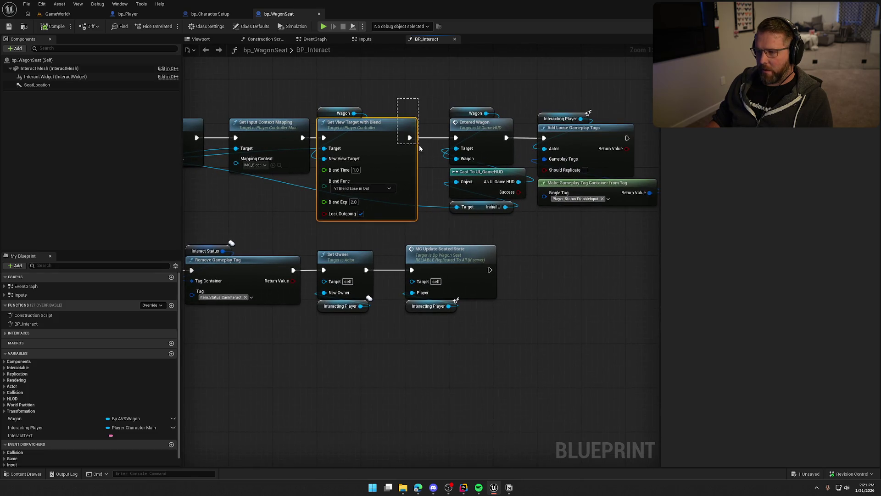
mouse_move(591, 236)
mouse_down()
mouse_move(534, 242)
mouse_move(495, 96)
mouse_move(505, 124)
mouse_up()
click(221, 14)
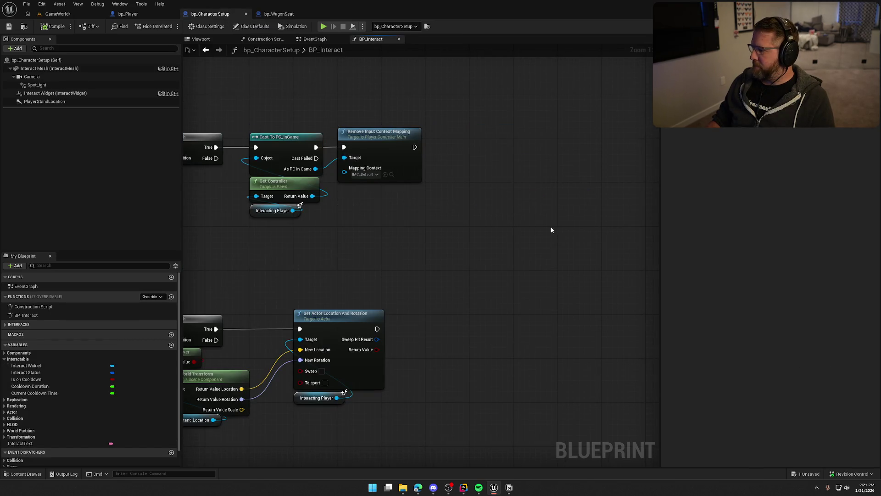
key(ctrl+v)
mouse_move(427, 160)
mouse_down()
mouse_move(486, 135)
mouse_move(414, 150)
mouse_up()
mouse_move(483, 148)
mouse_down()
mouse_move(511, 143)
mouse_move(370, 138)
mouse_move(432, 152)
mouse_move(297, 147)
mouse_up()
drag(413, 115, 497, 216)
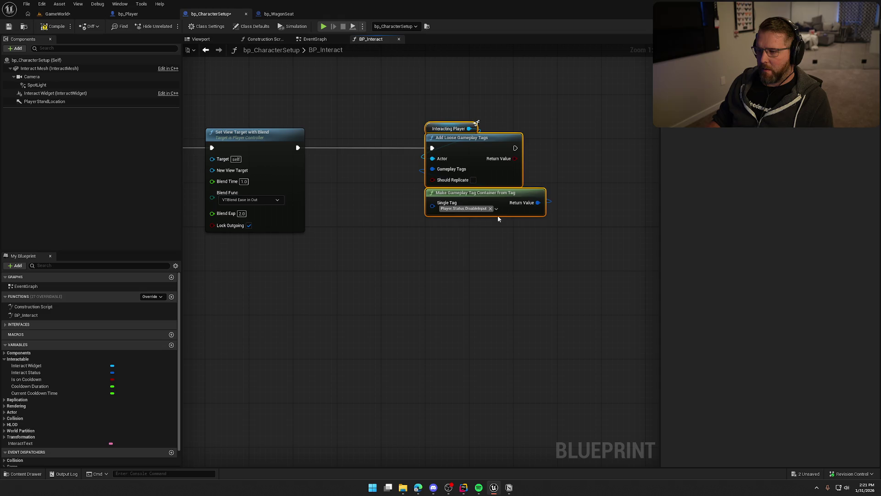
drag(475, 147, 386, 142)
Use a Self node as the new view target, then compile and play in editor
mouse_move(340, 230)
mouse_down()
mouse_move(504, 273)
mouse_move(445, 272)
mouse_move(403, 213)
mouse_move(323, 180)
mouse_move(434, 189)
mouse_move(476, 164)
mouse_move(424, 208)
mouse_move(482, 97)
mouse_move(481, 126)
mouse_move(459, 94)
mouse_move(404, 94)
mouse_move(372, 116)
mouse_move(485, 110)
mouse_up()
text(self)
key(Return)
click(48, 27)
key(alt+p)
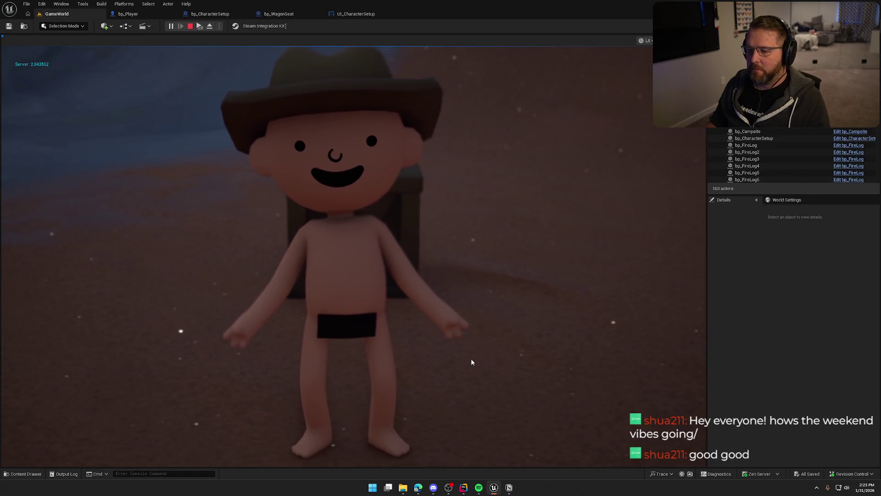
Stop the test play, check the UI_CharacterSetup widget canvas, and return to bp_CharacterSetup
key(Escape)
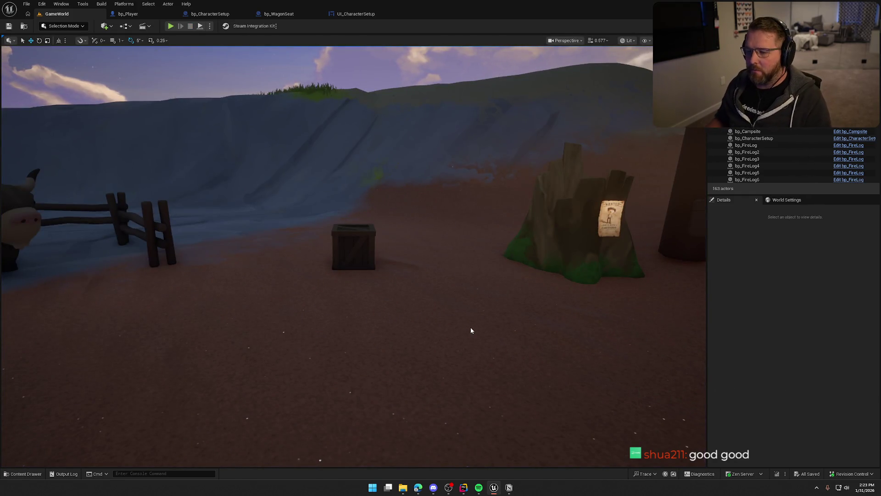
click(357, 17)
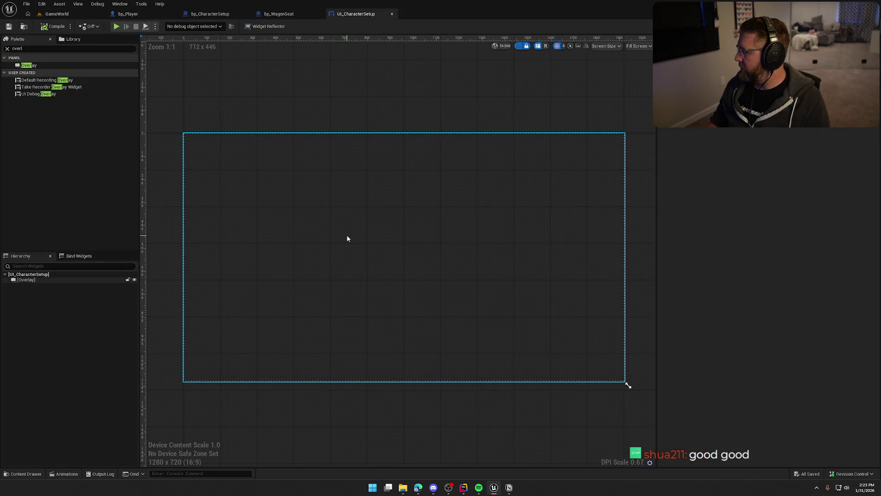
click(210, 14)
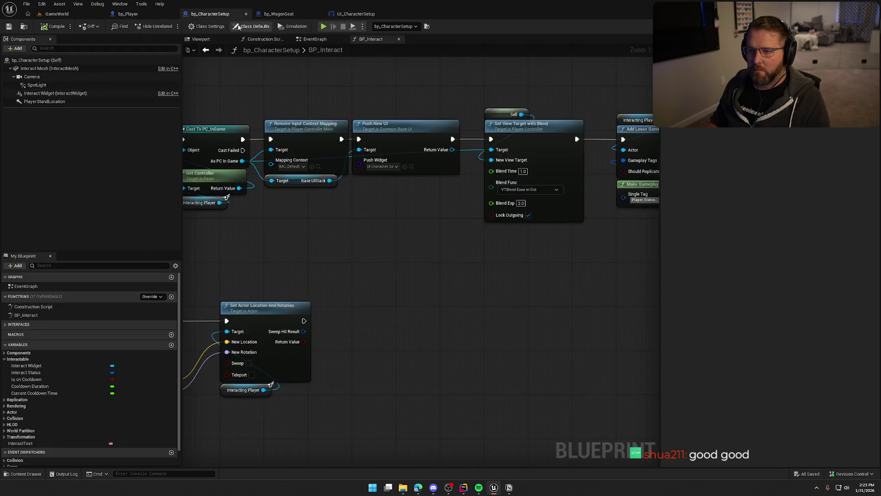
Make room in the chain and add a Set Input Mode Game And UI node from As PC In Game
drag(300, 93, 469, 191)
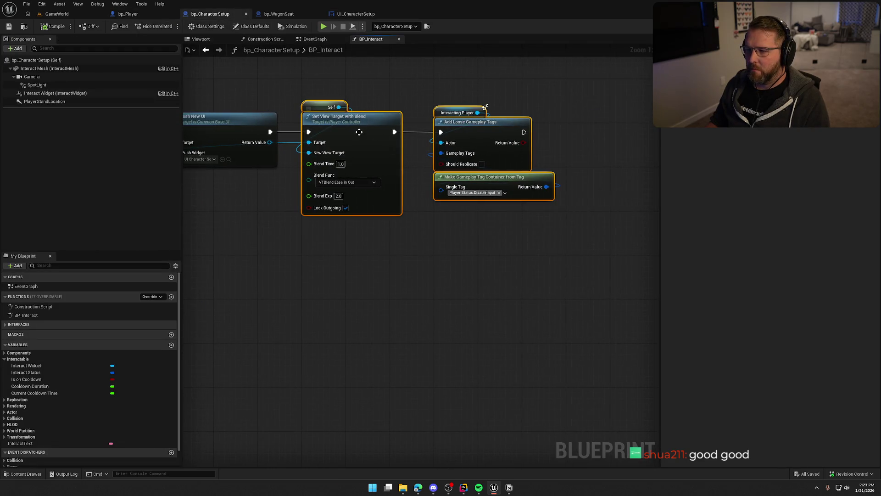
drag(359, 132, 442, 132)
mouse_move(297, 180)
mouse_down()
mouse_move(411, 186)
mouse_move(338, 207)
mouse_up()
drag(371, 81, 605, 238)
drag(349, 182, 436, 195)
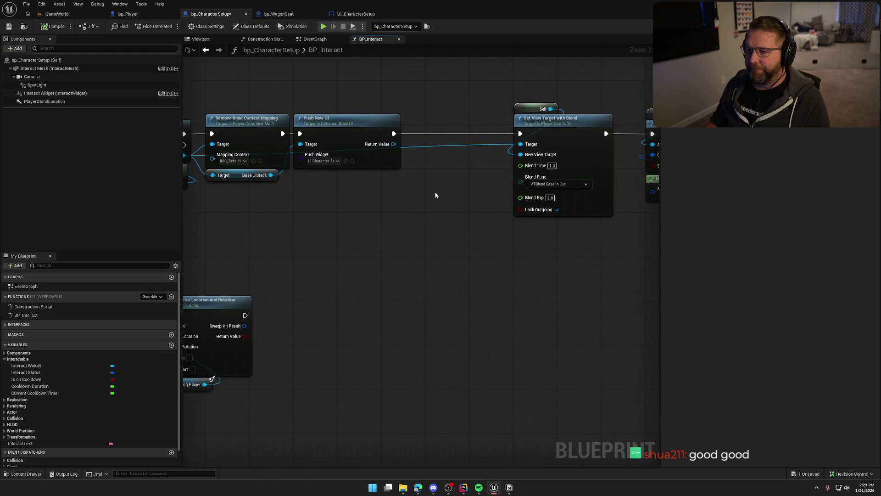
drag(244, 182, 314, 179)
drag(253, 153, 406, 190)
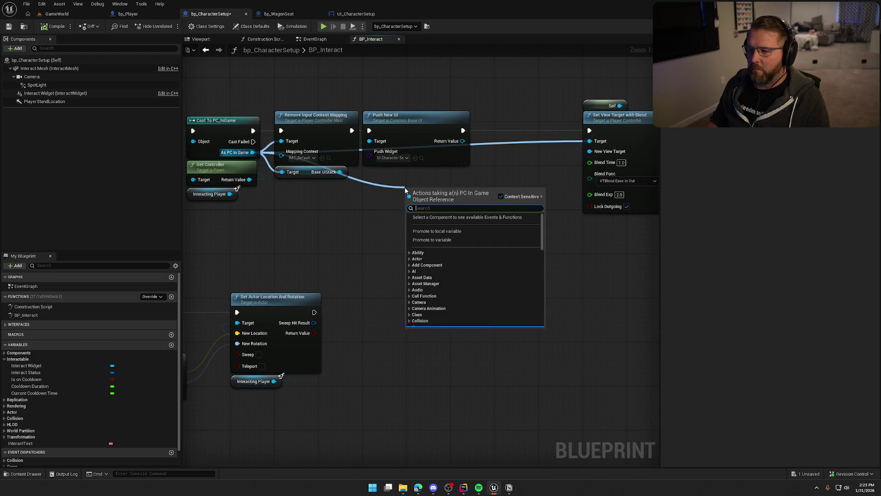
text(set input mode)
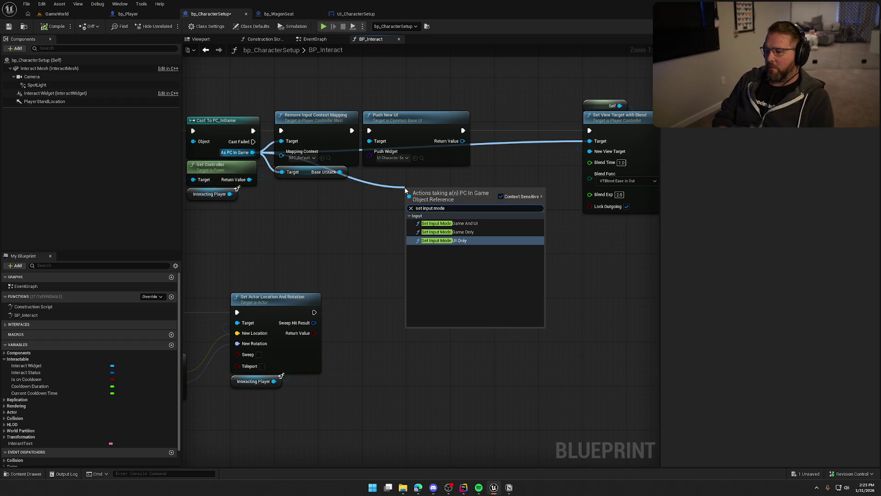
key(Up)
key(Up)
key(Return)
mouse_move(440, 204)
mouse_down()
mouse_move(352, 232)
mouse_move(381, 233)
mouse_up()
Insert Set Input Mode Game And UI after Push New UI, focusing the pushed widget
drag(643, 291, 380, 129)
drag(446, 163, 525, 161)
click(337, 205)
mouse_move(285, 236)
mouse_down()
mouse_move(303, 230)
mouse_move(347, 168)
mouse_up()
drag(261, 162, 380, 180)
click(399, 187)
click(396, 122)
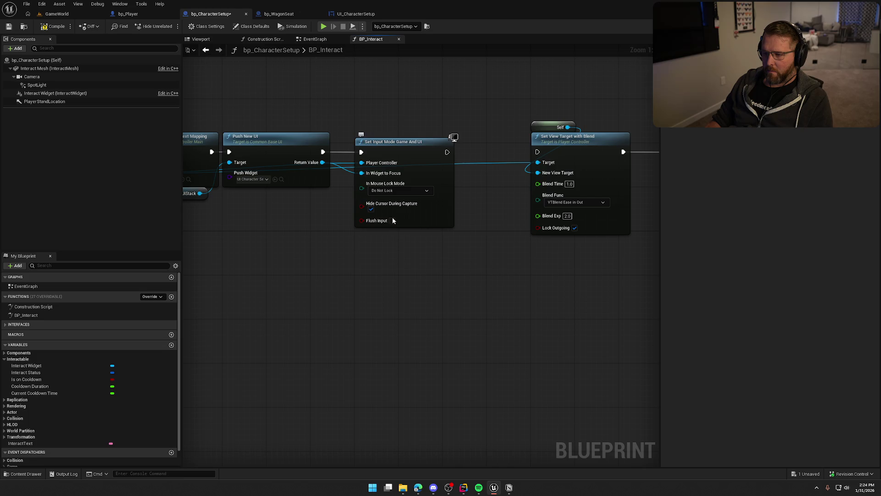
Add a ticked Set Show Mouse Cursor node for PC In Game after the input mode node
drag(332, 217, 453, 224)
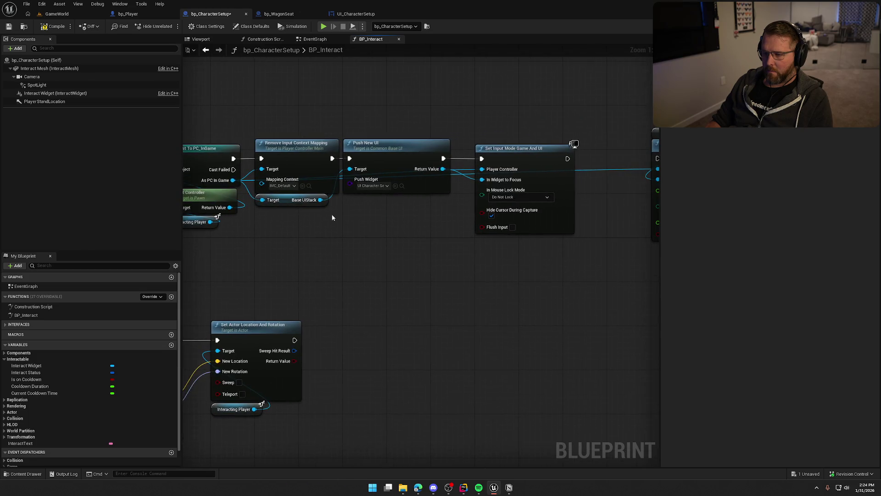
drag(236, 182, 373, 221)
text(show mo)
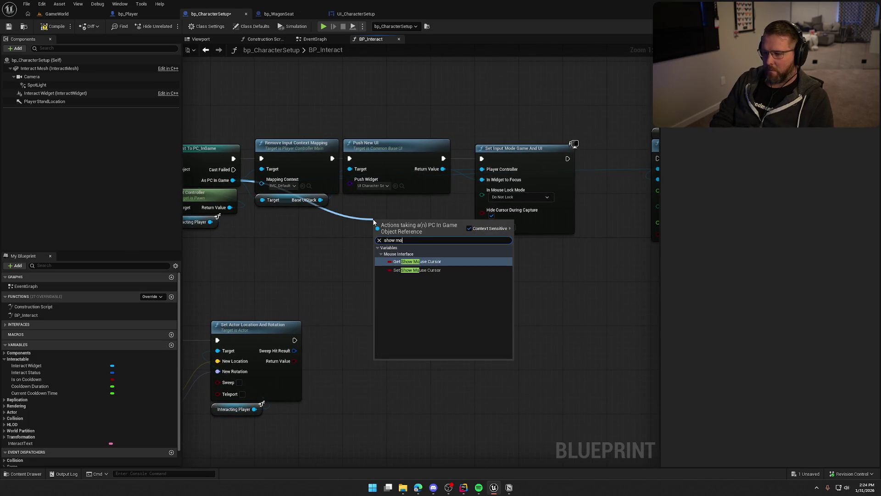
key(Down)
key(Return)
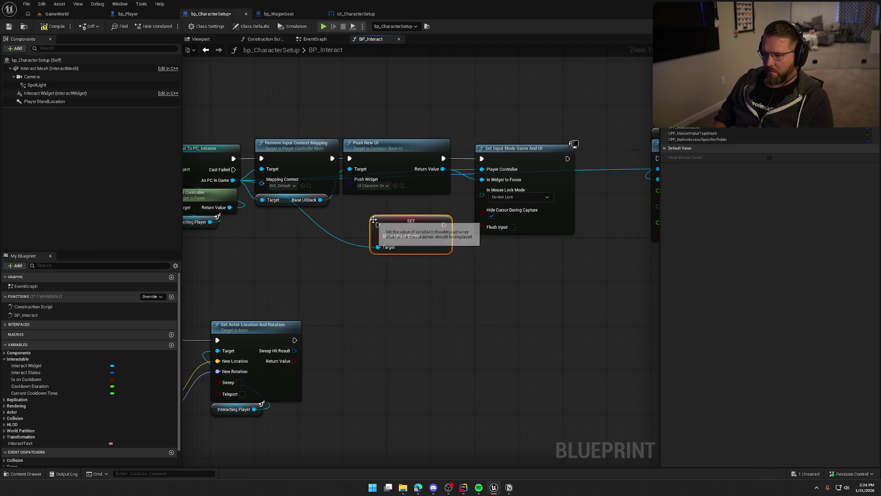
mouse_move(397, 247)
mouse_down()
mouse_move(248, 226)
mouse_move(239, 200)
mouse_move(418, 137)
mouse_up()
mouse_move(251, 219)
mouse_down()
mouse_move(430, 196)
mouse_move(466, 147)
mouse_move(285, 209)
mouse_up()
Wire Set View Target with Blend after the Set Show Mouse Cursor node and tidy the chain
drag(327, 137, 419, 247)
drag(335, 181, 461, 181)
drag(270, 190, 419, 196)
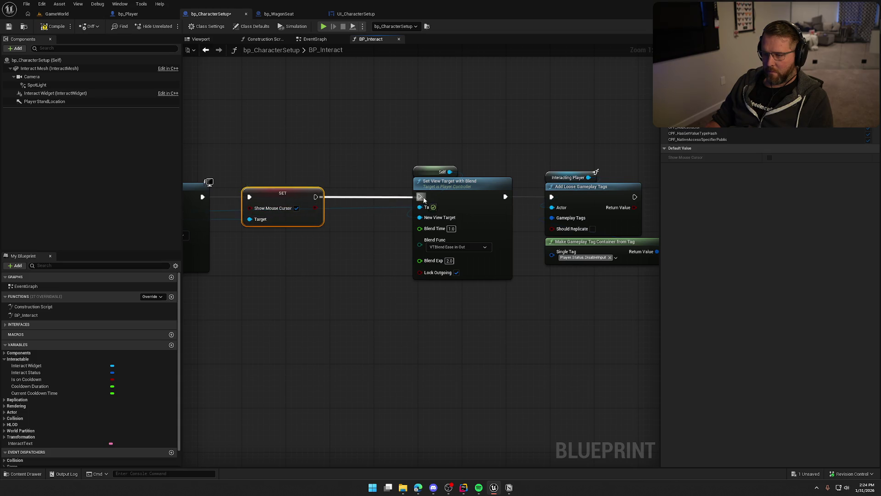
drag(380, 148, 668, 311)
drag(420, 190, 343, 191)
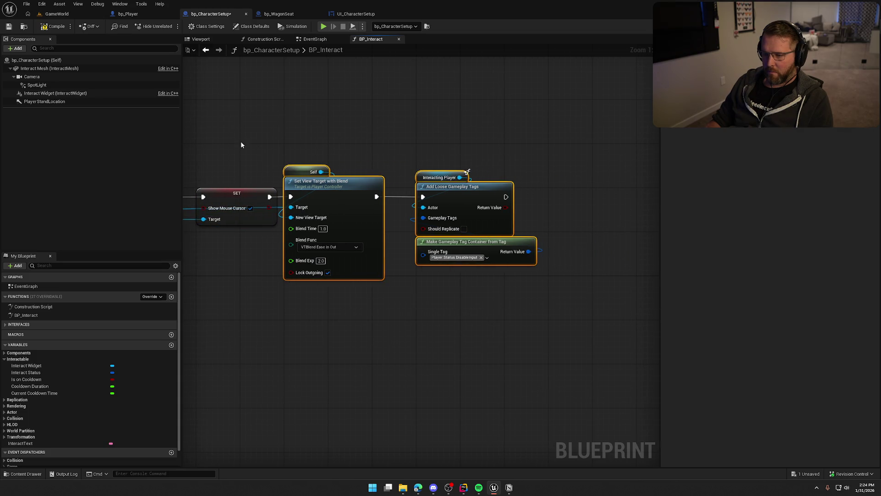
drag(241, 141, 440, 136)
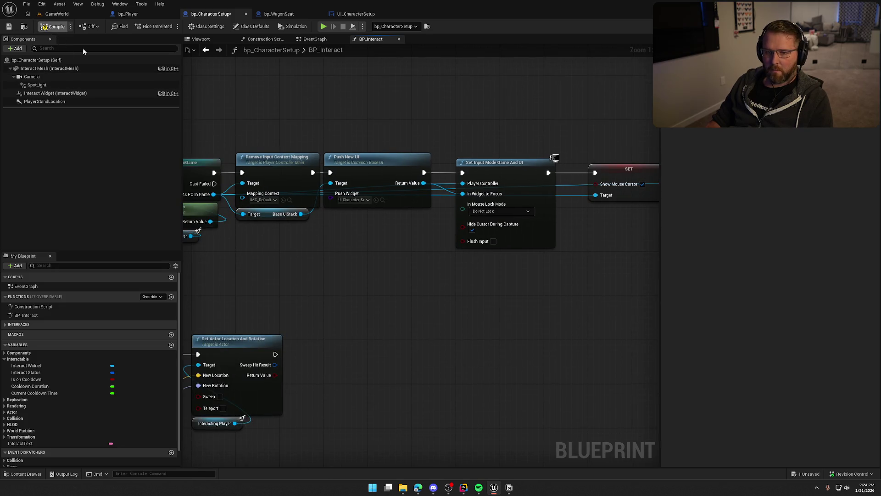
click(354, 13)
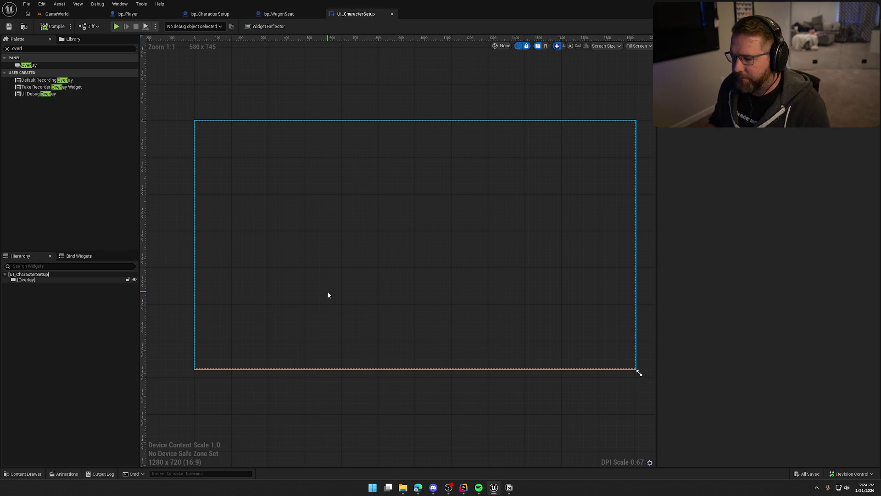
Place a UI Menu Button in the overlay, aligned bottom-centre with 50 bottom padding
click(33, 49)
text(button)
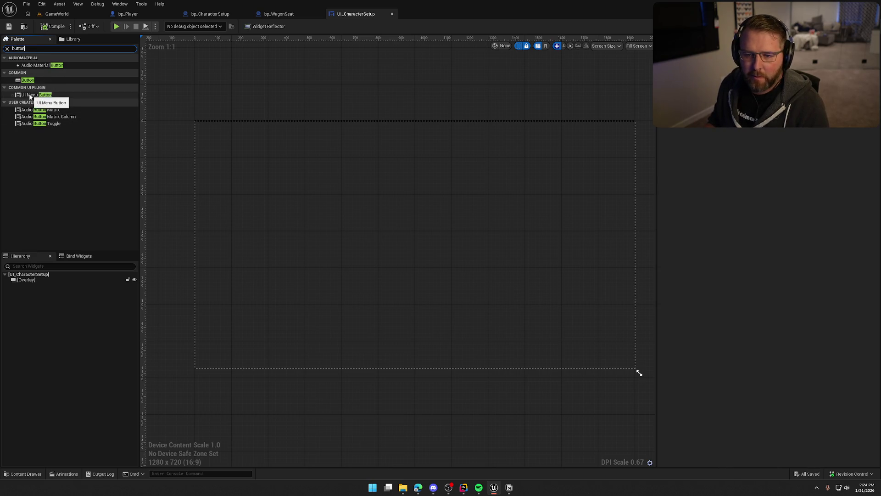
drag(50, 95, 34, 285)
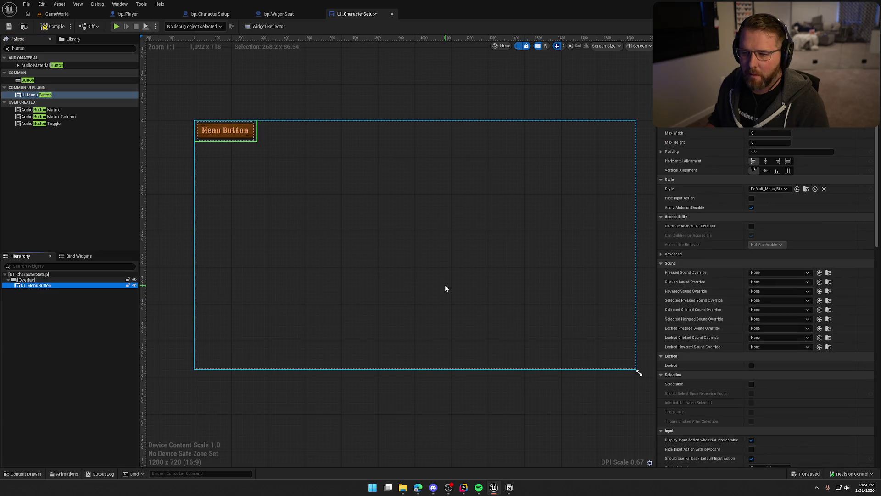
click(776, 170)
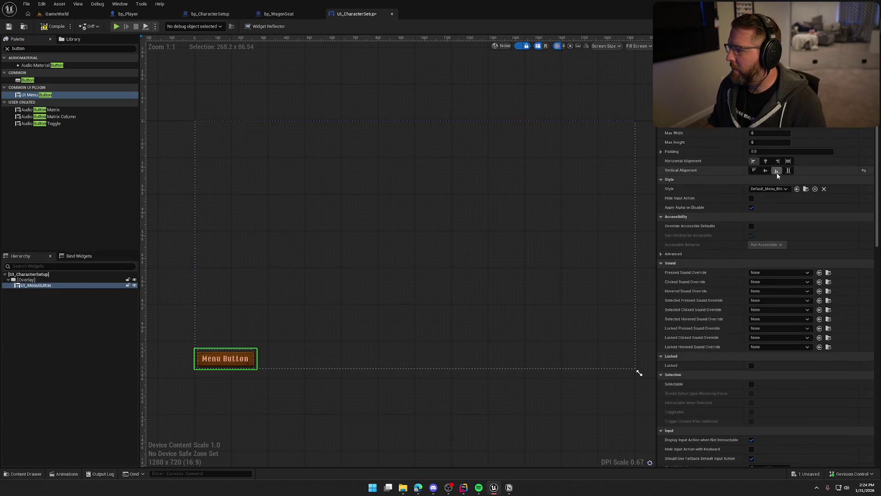
click(765, 161)
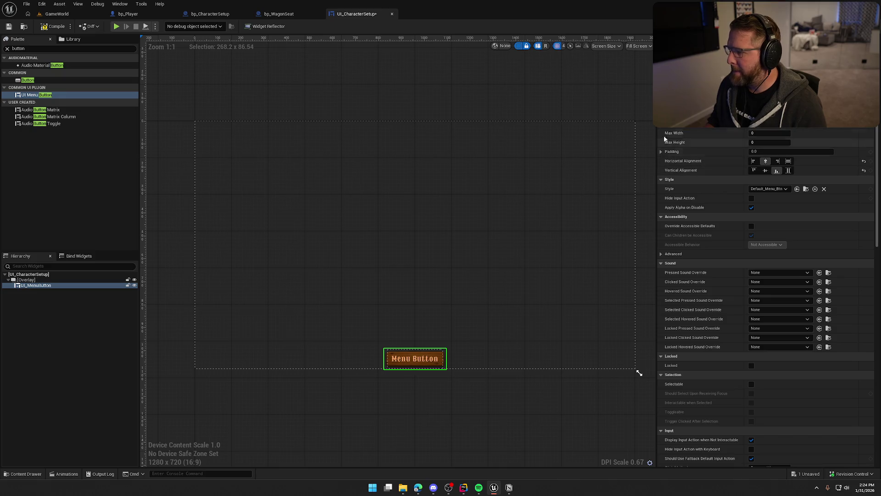
click(661, 151)
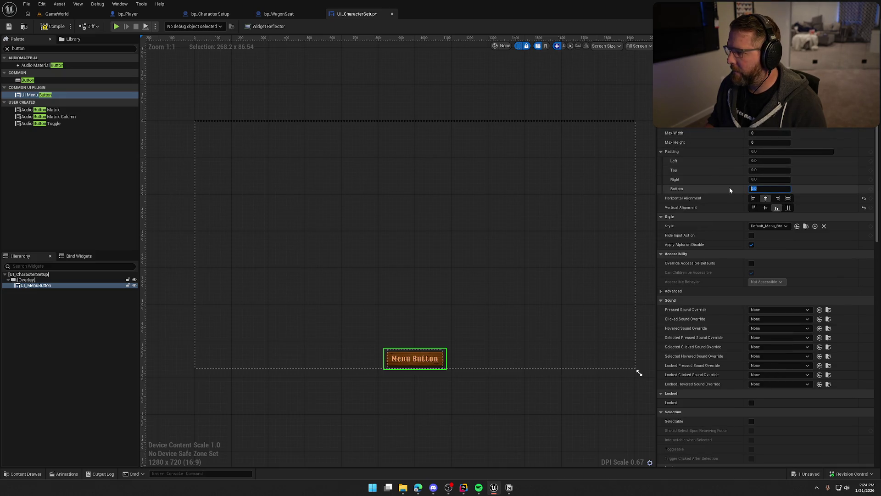
text(75)
key(Return)
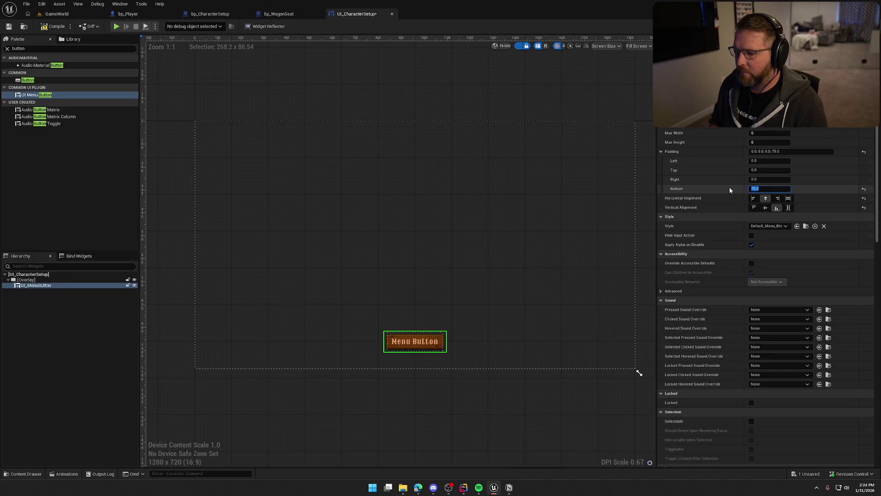
text(50)
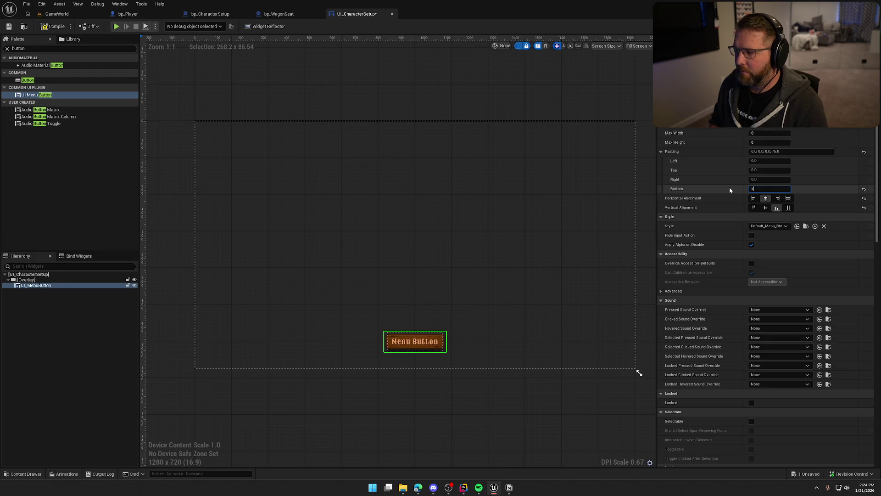
key(Return)
Set the button label to 'Save Character' and save the widget blueprint
scroll(781, 277, down, 15)
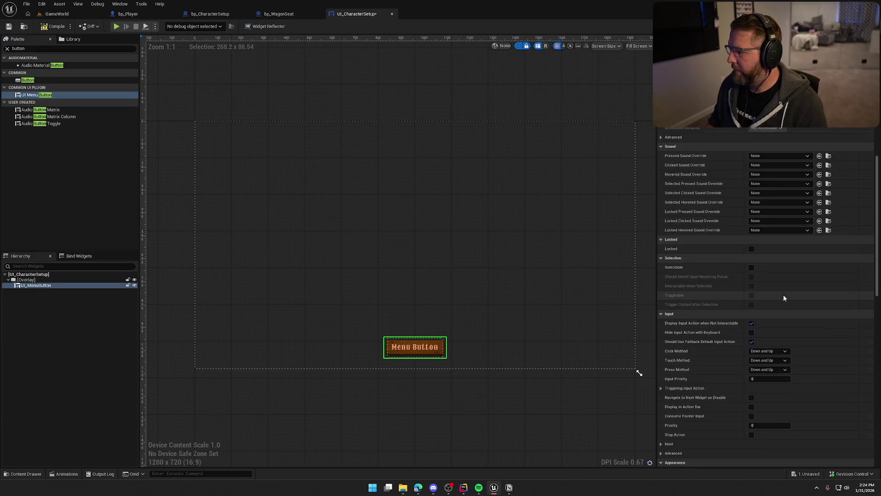
drag(783, 276, 719, 277)
text(SA)
key(BackSpace)
text(ave Character)
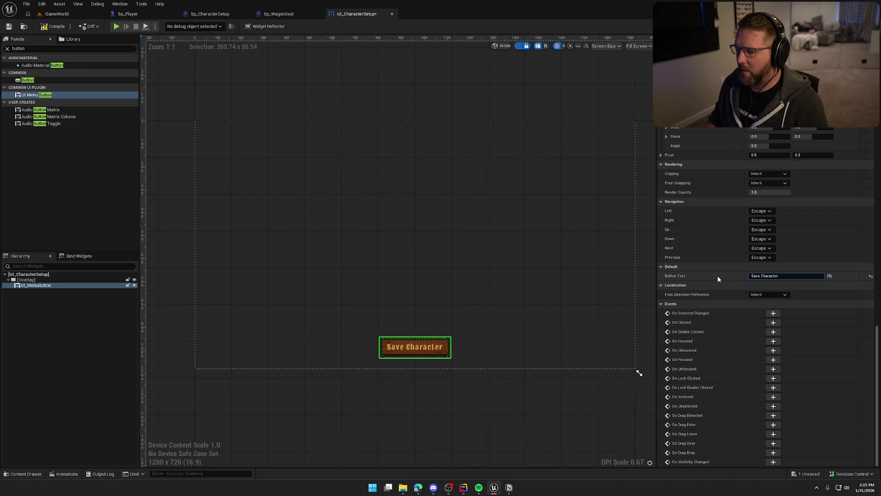
key(ctrl+s)
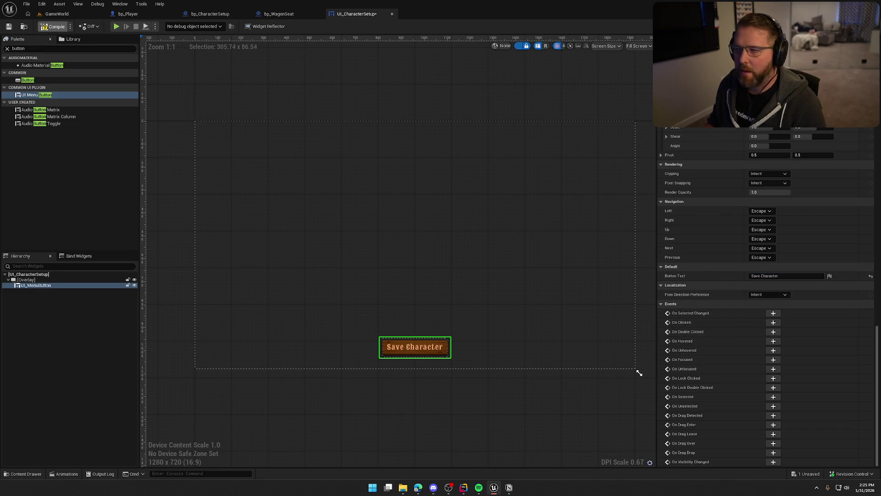
Rename the button SaveCharacterBtn and add its On Clicked event
click(862, 27)
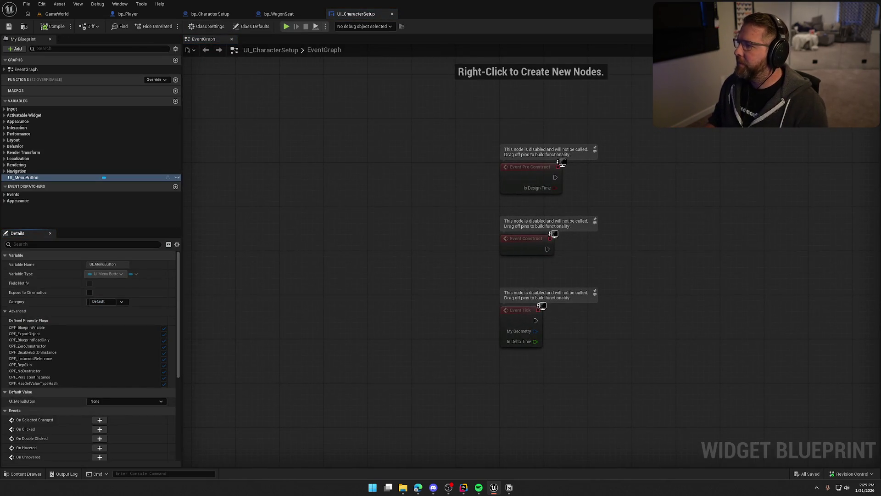
click(835, 26)
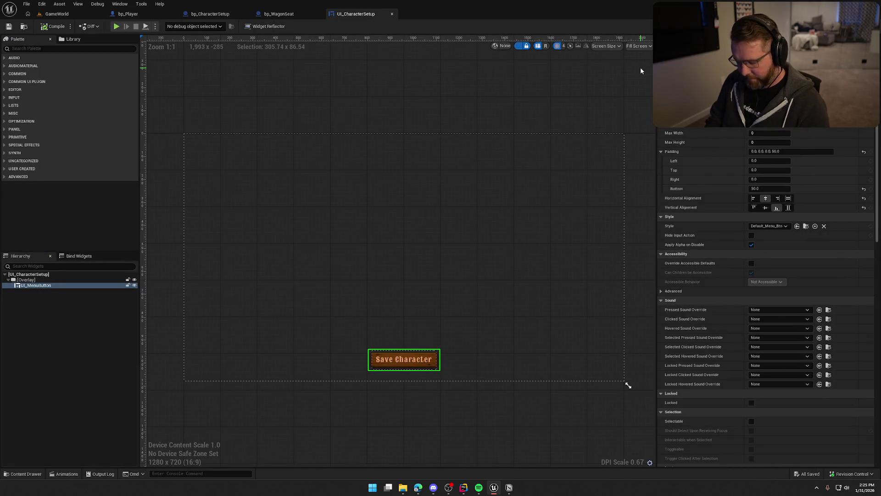
text([SaveCharacterBtn)
key(Return)
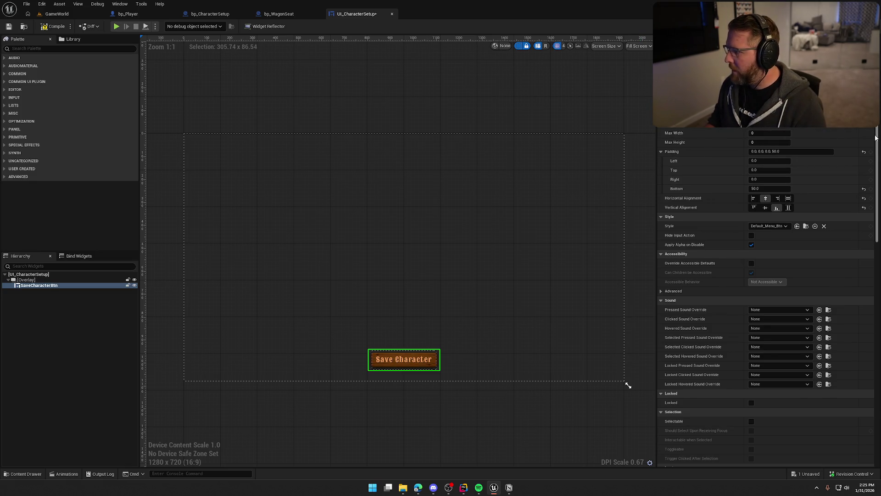
scroll(762, 298, down, 10)
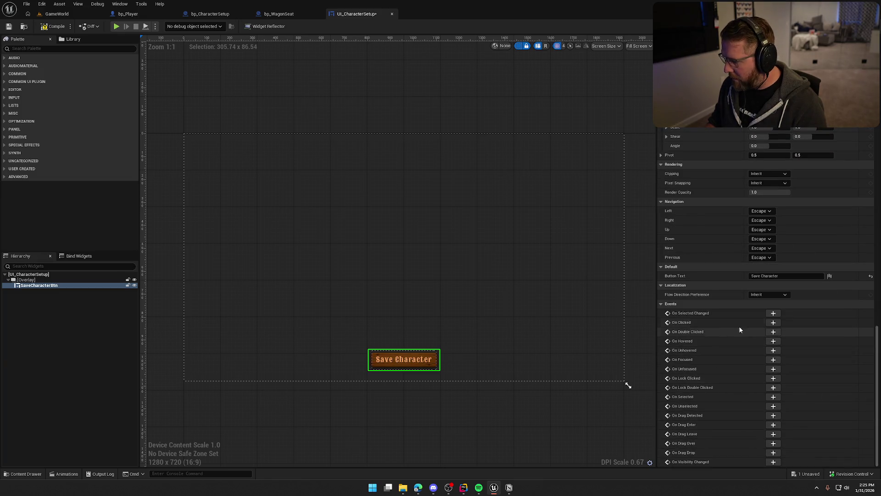
click(774, 322)
Delete the disabled Pre Construct, Construct and Tick events, move On Clicked (SaveCharacterBtn) up, and save
drag(468, 305, 334, 114)
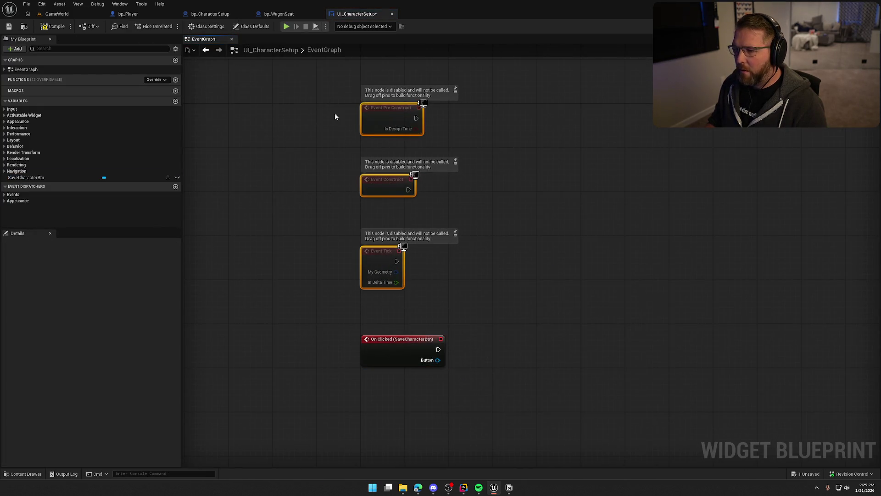
key(Delete)
mouse_move(396, 350)
mouse_down()
mouse_move(397, 114)
mouse_move(329, 208)
mouse_up()
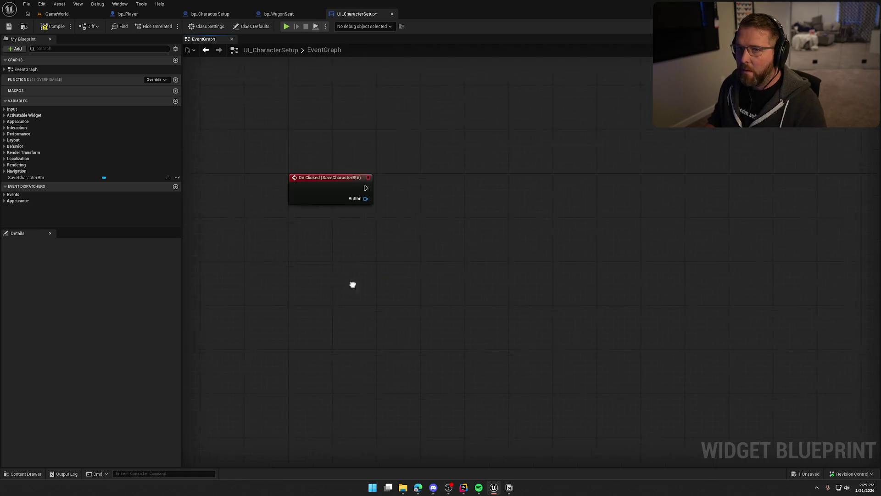
key(ctrl+s)
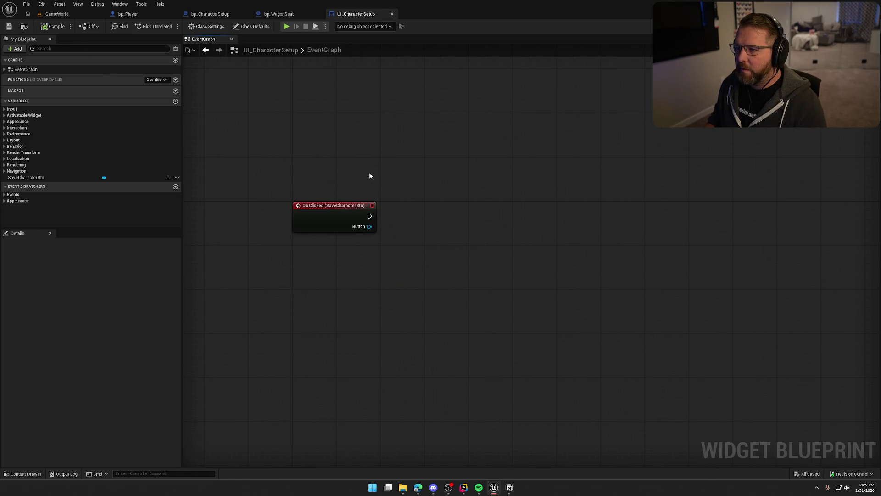
drag(267, 125, 323, 168)
click(427, 235)
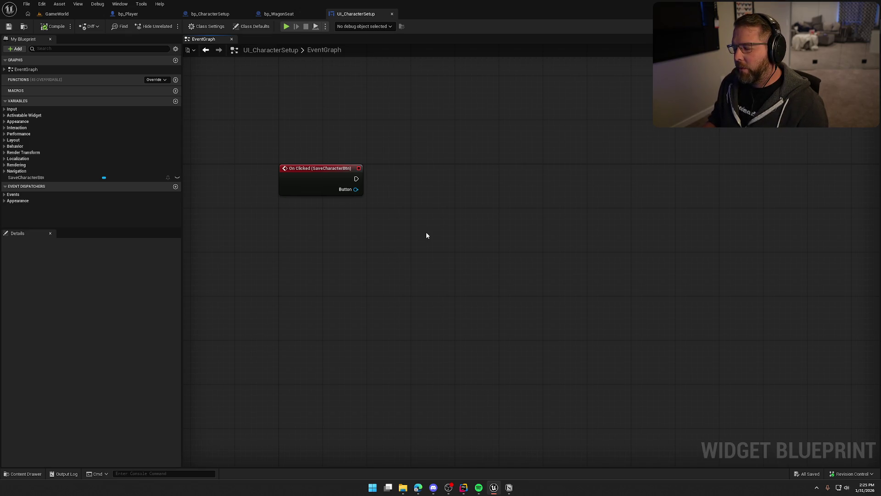
drag(427, 236, 427, 231)
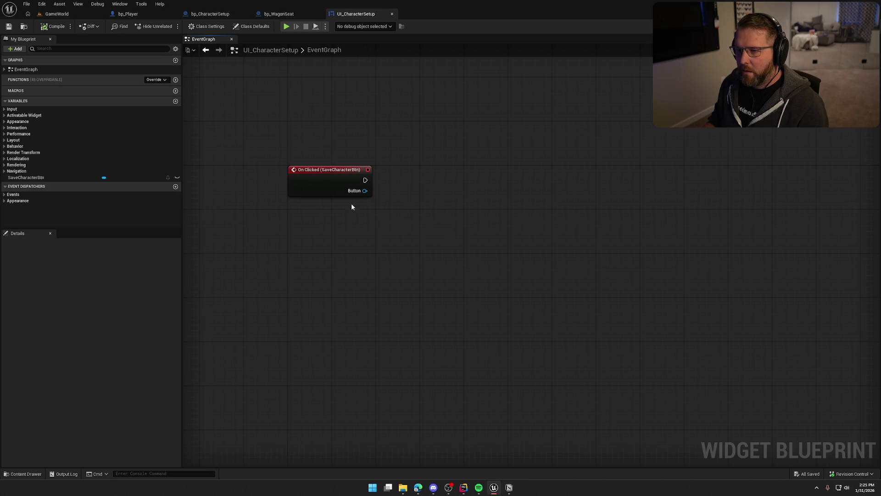
click(216, 14)
mouse_move(342, 234)
mouse_down()
mouse_move(366, 263)
mouse_move(444, 248)
mouse_up()
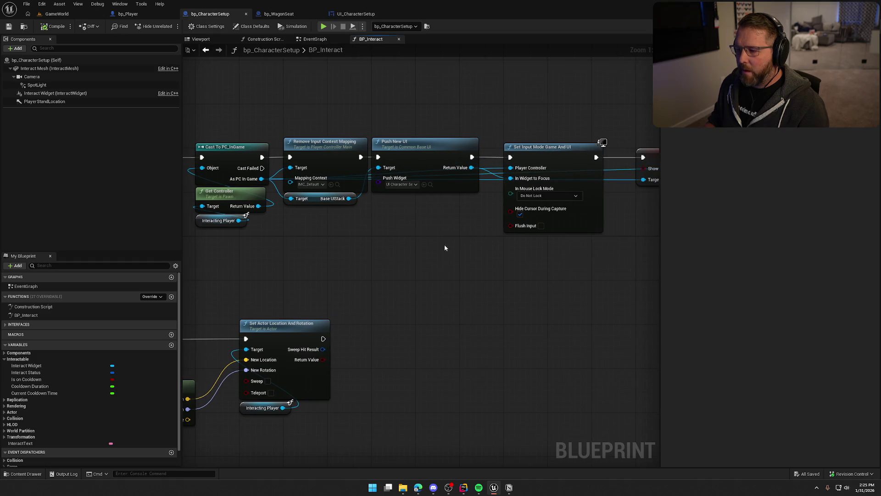
Shift the five nodes after Push New UI right to make room, and save the blueprint
drag(548, 289, 349, 282)
drag(405, 309, 597, 304)
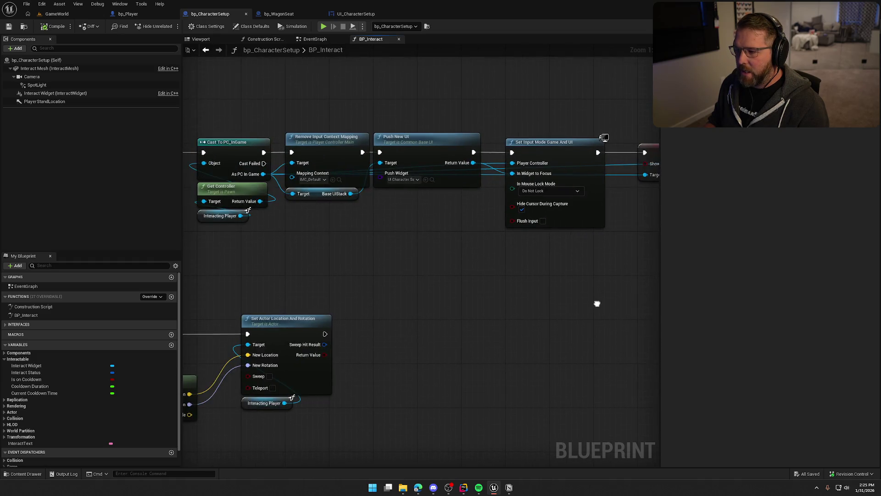
mouse_move(473, 163)
mouse_down()
mouse_move(461, 212)
mouse_move(387, 275)
mouse_up()
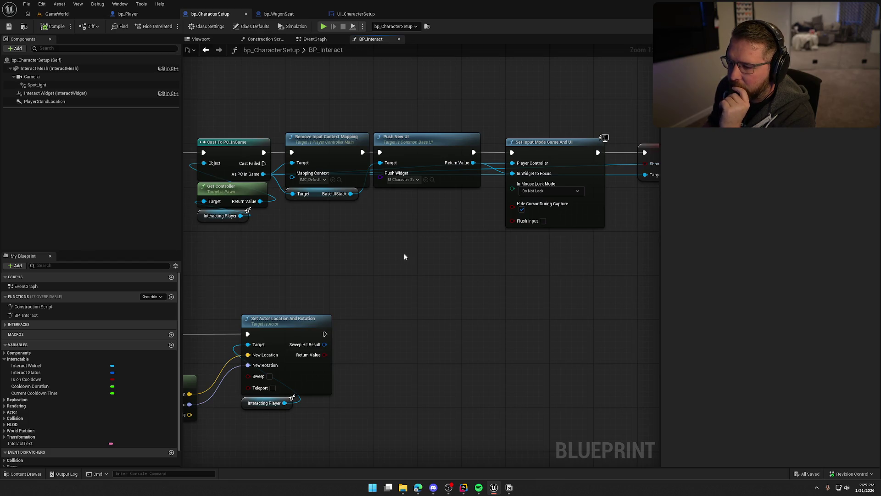
drag(403, 256, 265, 269)
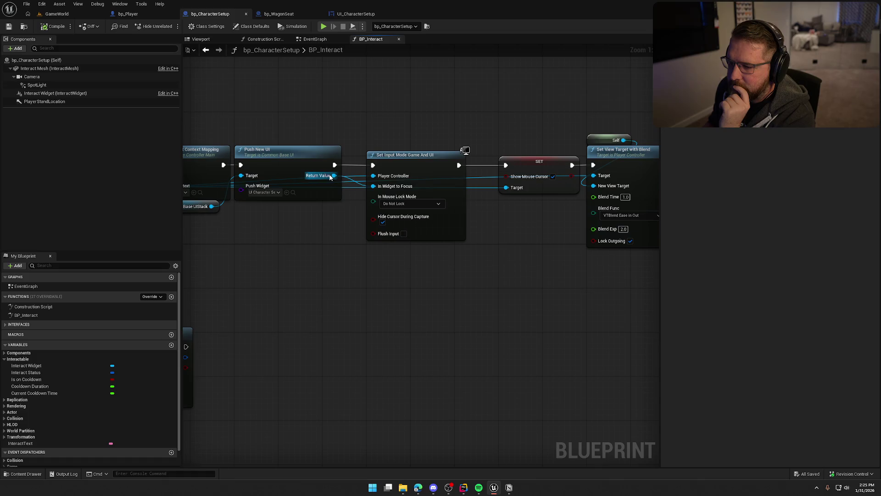
drag(380, 337, 302, 328)
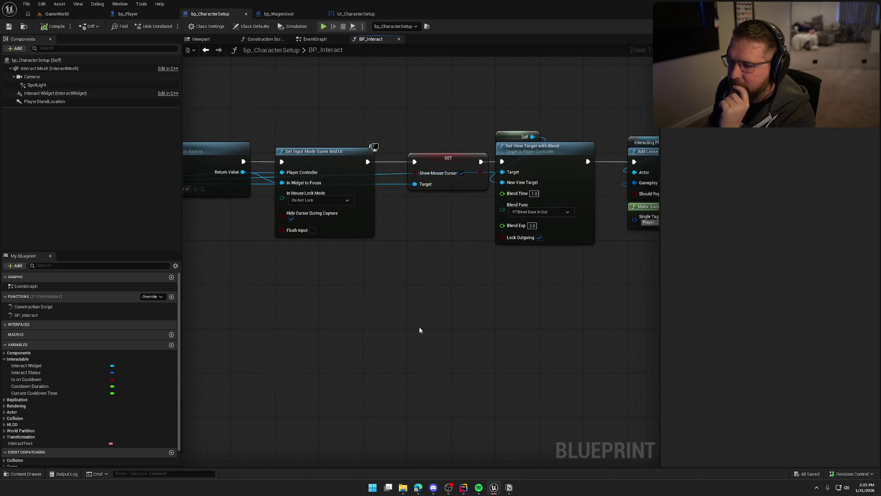
scroll(401, 320, down, 2)
drag(402, 319, 305, 315)
drag(258, 146, 585, 313)
scroll(292, 247, up, 2)
drag(252, 176, 383, 177)
click(195, 249)
mouse_move(195, 250)
mouse_down()
mouse_move(366, 266)
mouse_move(398, 252)
mouse_up()
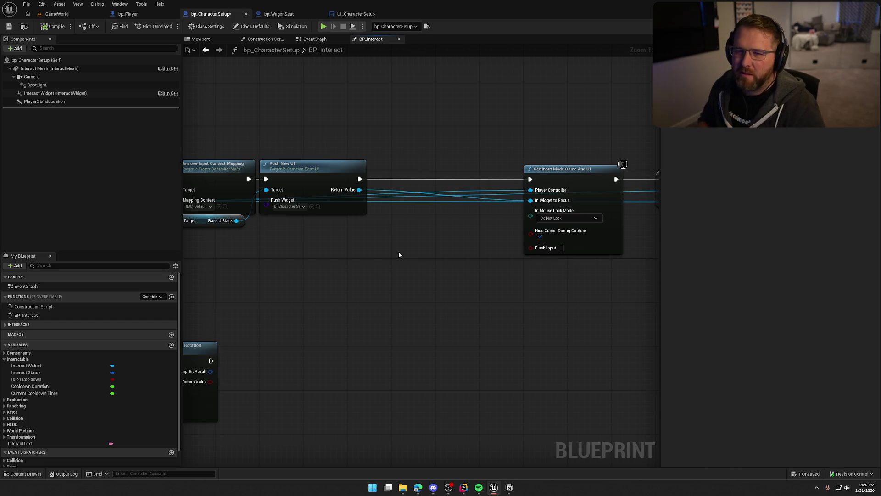
key(ctrl+s)
mouse_move(313, 268)
mouse_down()
mouse_move(398, 252)
mouse_move(391, 238)
mouse_up()
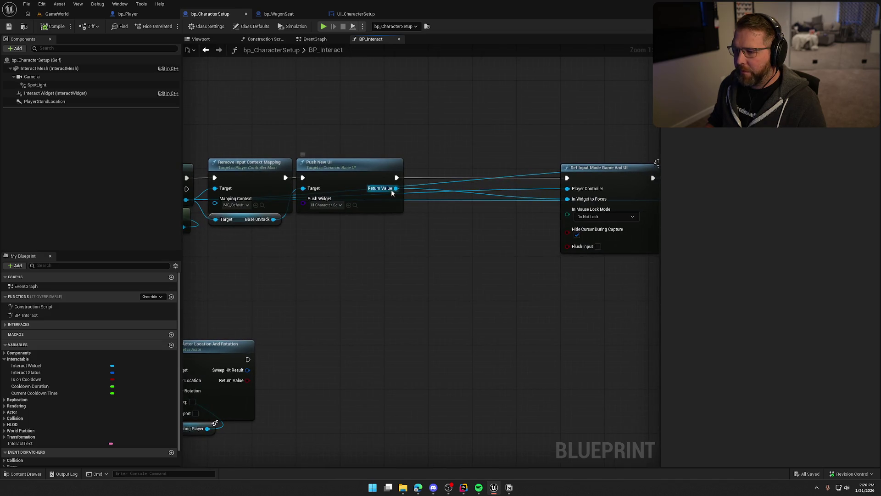
Cast Push New UI's Return Value to UI_CharacterSetup as a pure cast placed beneath it
drag(393, 192, 401, 227)
text(cast ui_ch)
key(Return)
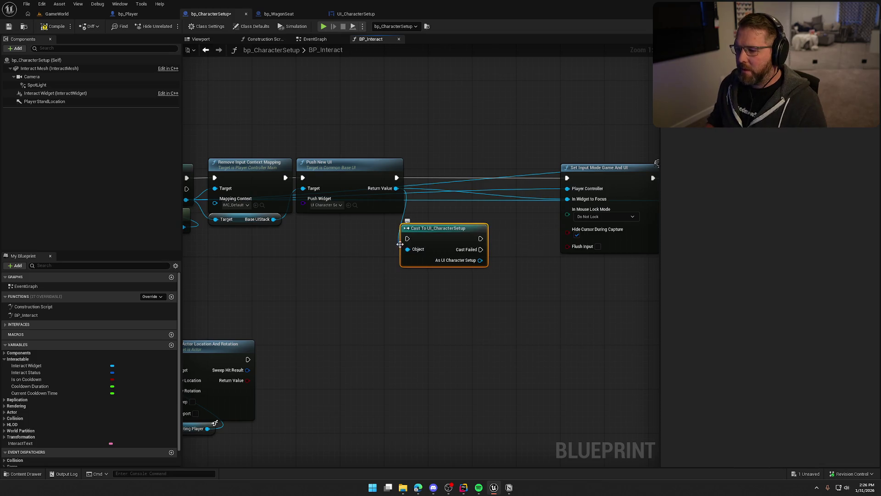
right_click(401, 244)
click(367, 242)
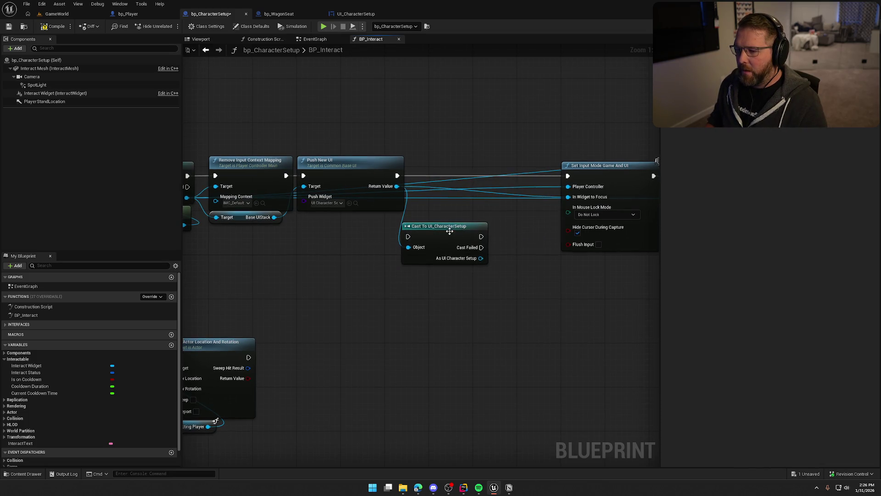
right_click(449, 231)
click(490, 424)
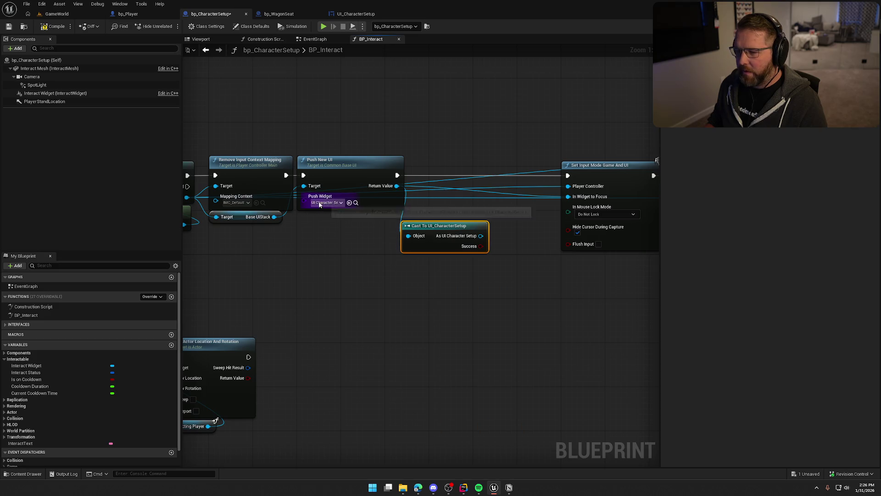
mouse_move(443, 232)
mouse_down()
mouse_move(333, 223)
mouse_move(361, 226)
mouse_move(347, 219)
mouse_move(354, 218)
mouse_up()
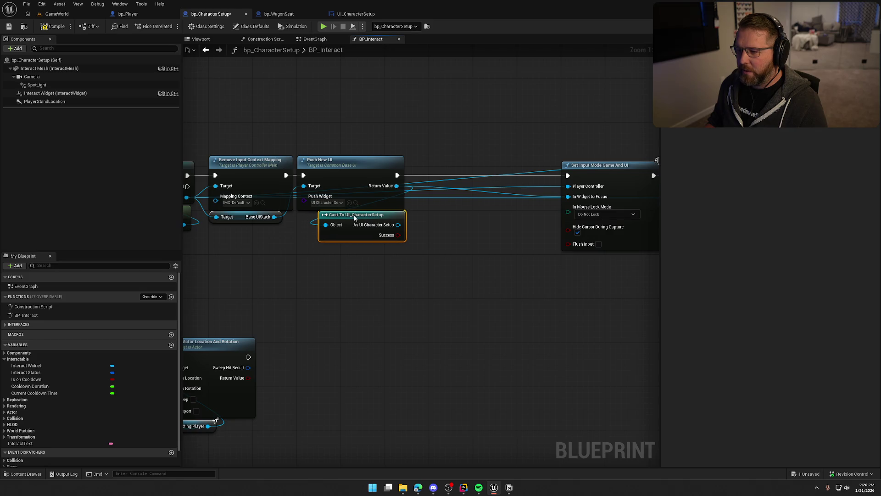
drag(392, 299, 356, 288)
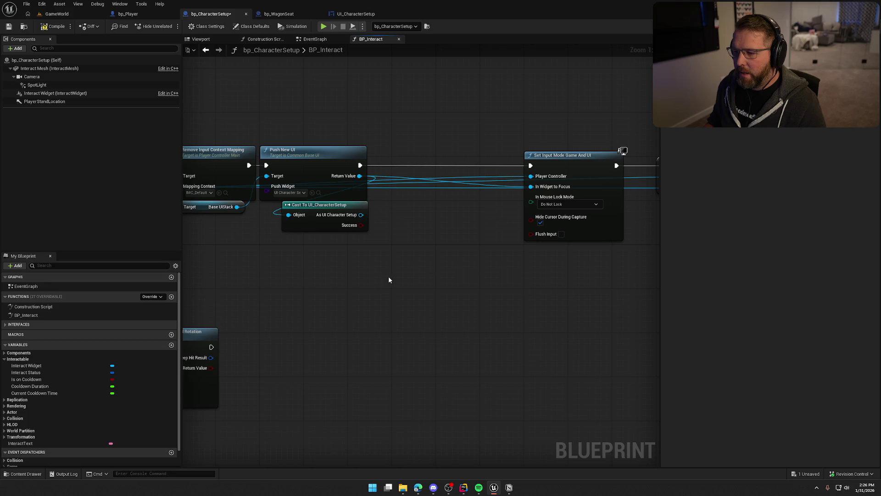
click(358, 14)
Add a custom event named InitUIData above the On Clicked event in UI_CharacterSetup's graph
drag(310, 175, 320, 349)
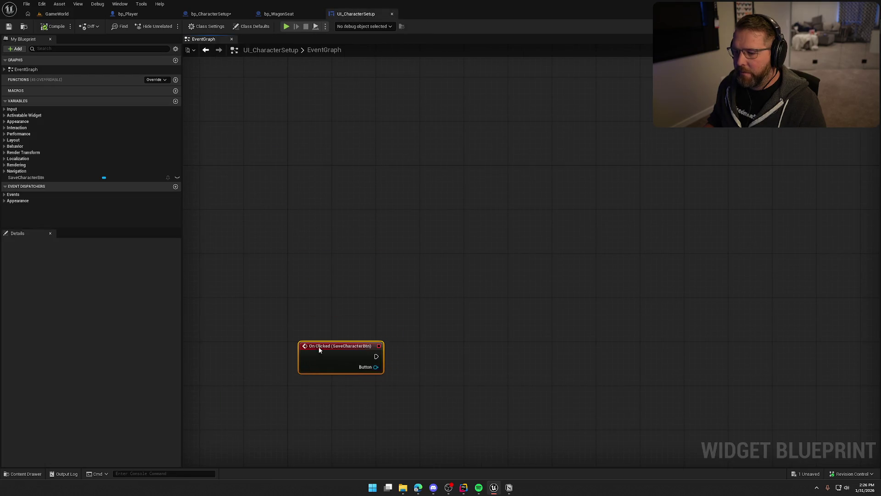
right_click(327, 171)
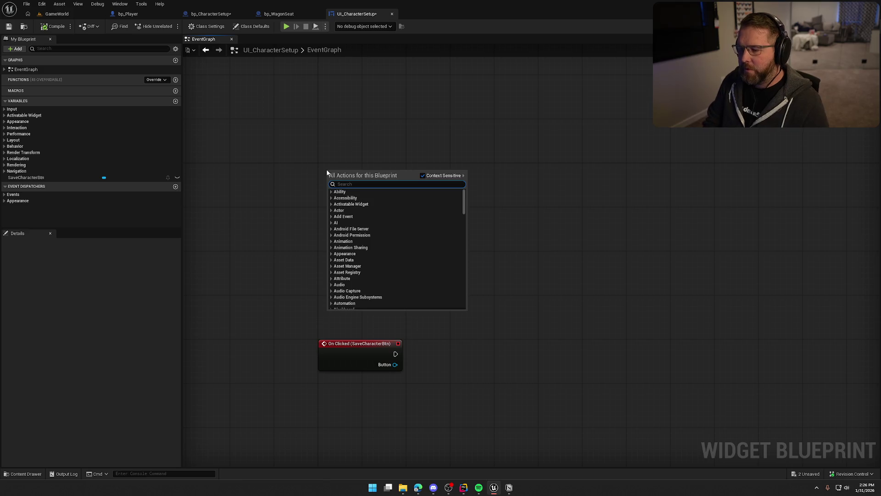
text(custom event)
key(Return)
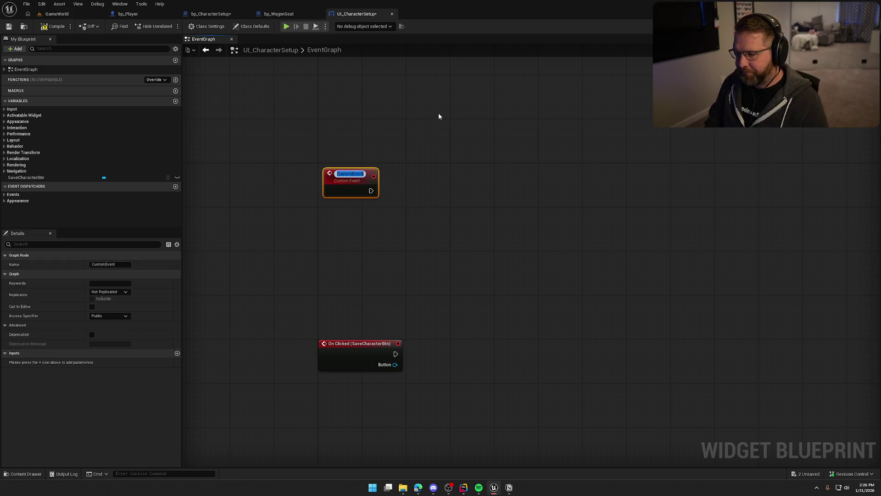
text(InitUI)
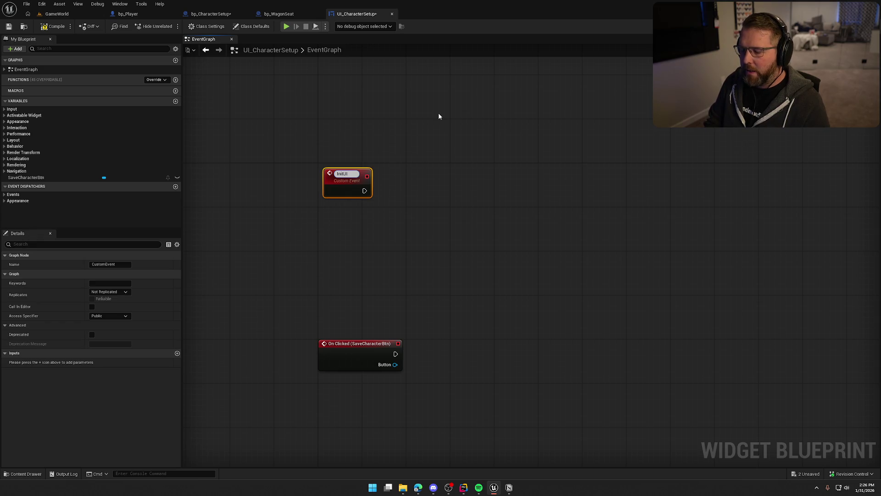
text(Data)
key(Return)
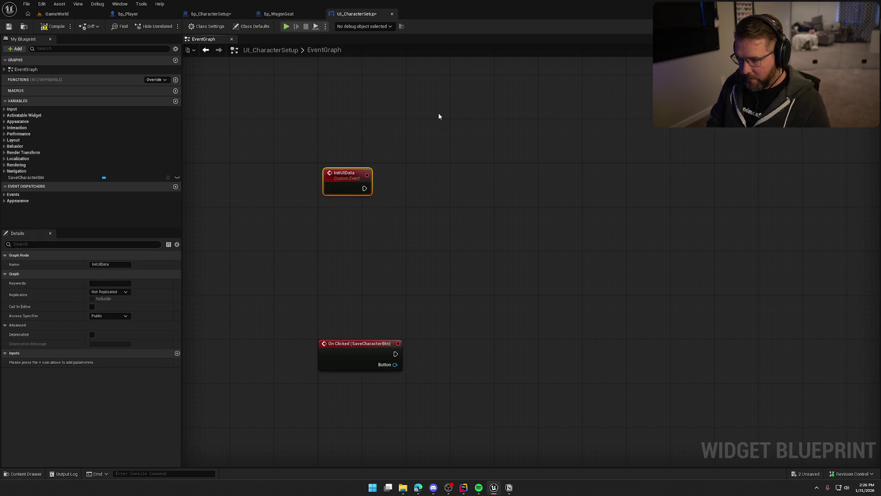
drag(343, 184, 335, 175)
click(341, 278)
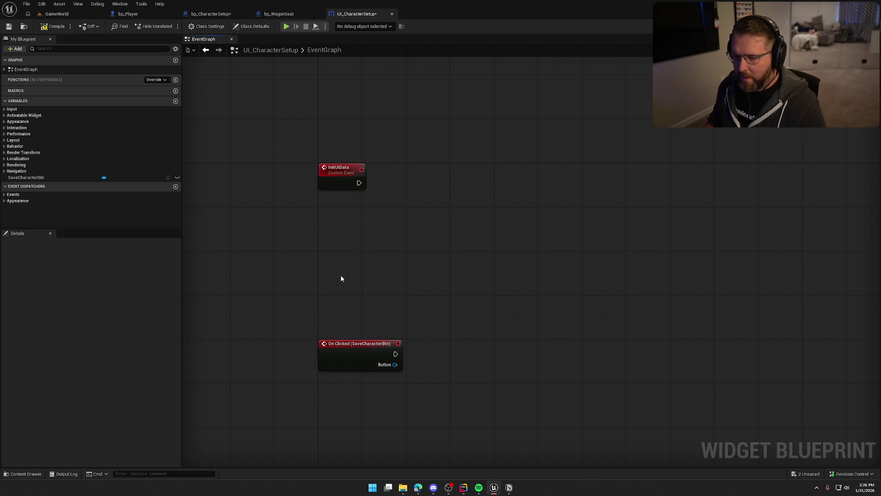
drag(435, 281, 408, 243)
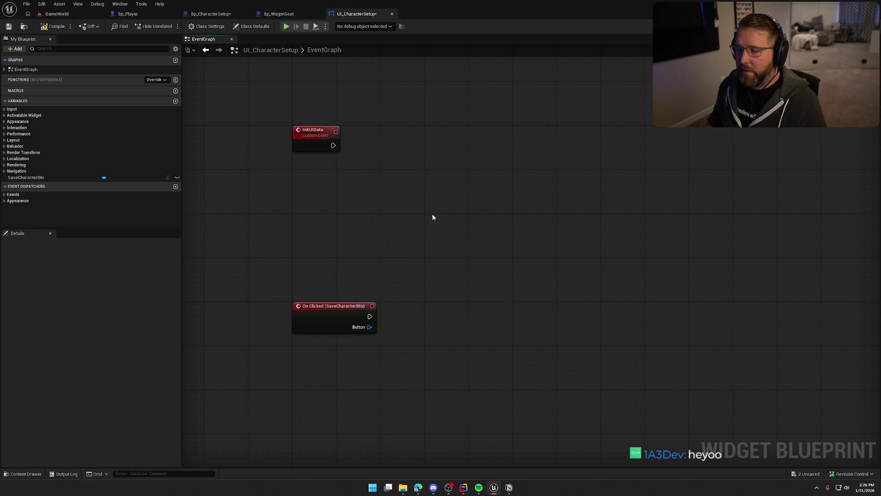
Close bp_WagonSeat, return to bp_CharacterSetup, and save all modified blueprints
middle_click(294, 15)
click(211, 14)
key(ctrl+shift+s)
Shift the nodes after the BP_Interact entry right to make room
mouse_move(373, 258)
mouse_down()
mouse_move(521, 248)
mouse_move(740, 198)
mouse_move(516, 282)
mouse_up()
mouse_move(440, 278)
mouse_down()
mouse_move(551, 255)
mouse_move(476, 241)
mouse_move(531, 214)
mouse_up()
drag(409, 234, 451, 234)
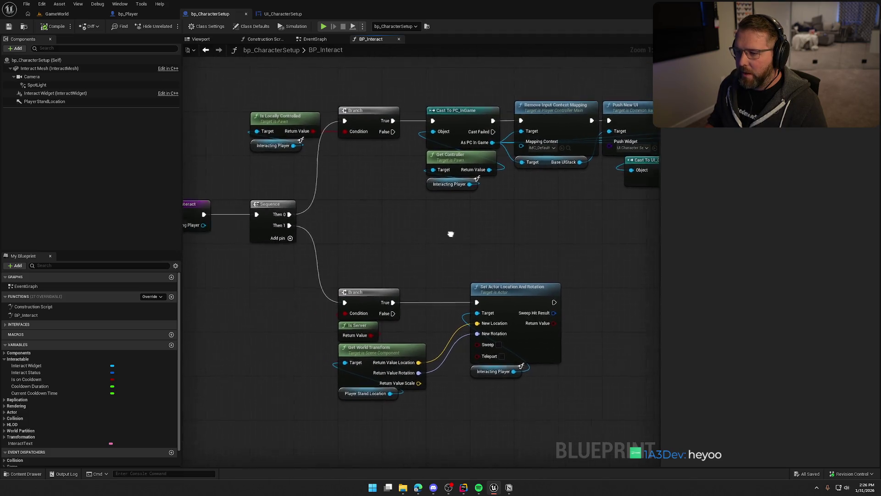
drag(374, 225, 439, 223)
scroll(374, 188, down, 6)
mouse_move(283, 153)
mouse_down()
mouse_move(509, 272)
mouse_move(560, 271)
mouse_up()
scroll(300, 222, up, 6)
drag(272, 148, 355, 150)
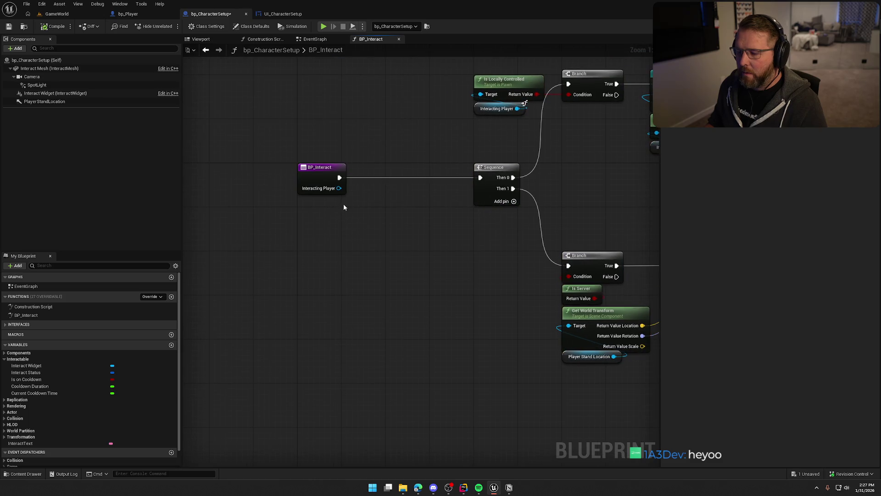
Promote Interacting Player to a variable, wire its SET node into the Sequence, and compile
right_click(339, 187)
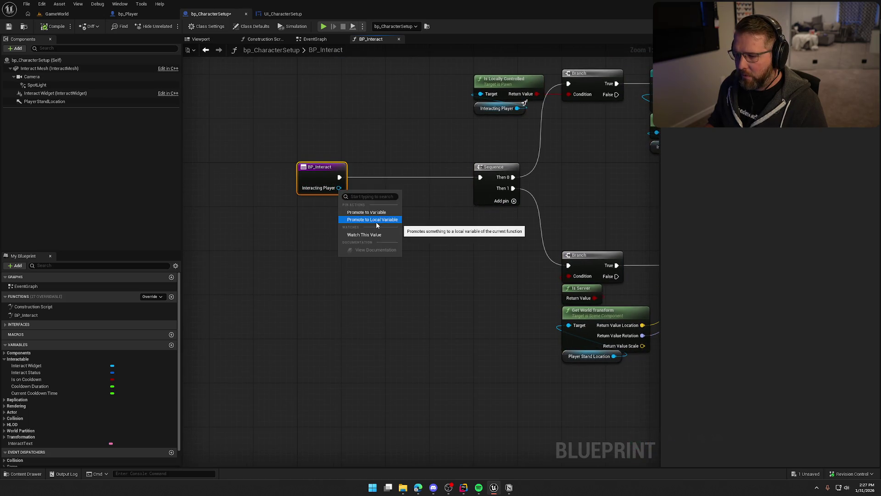
click(366, 212)
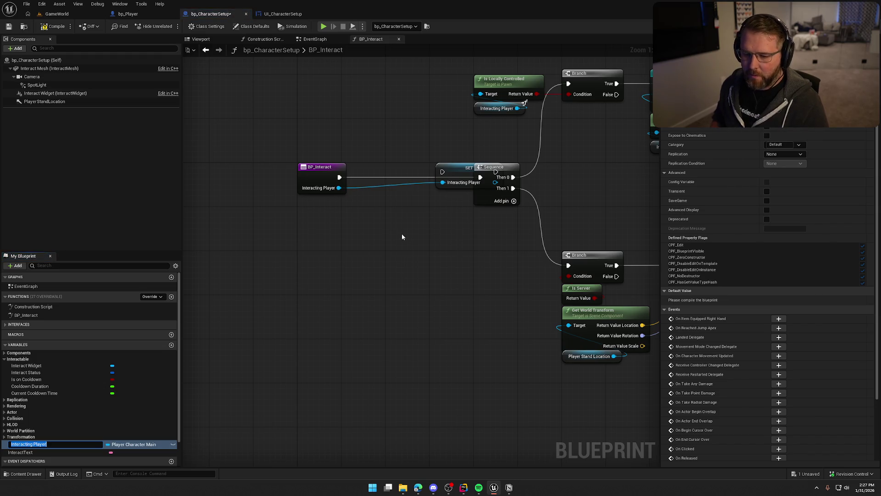
key(Return)
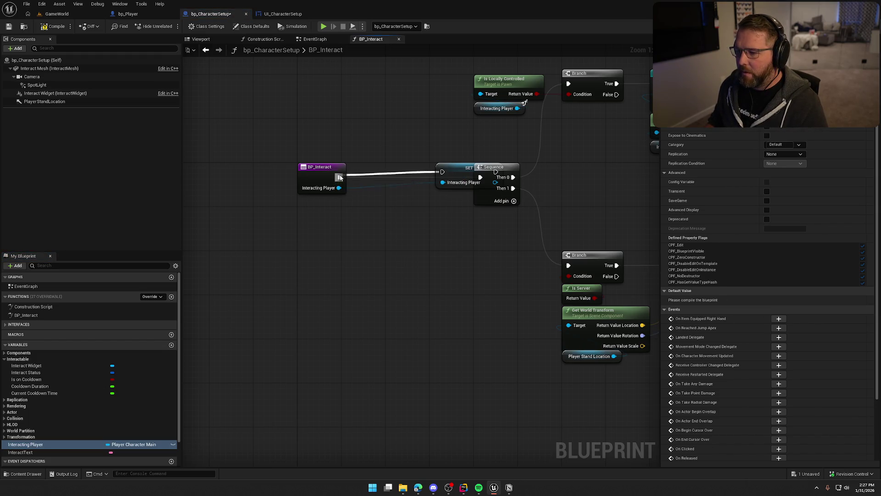
mouse_move(466, 169)
mouse_down()
mouse_move(416, 175)
mouse_move(480, 178)
mouse_up()
click(451, 276)
click(56, 33)
mouse_move(248, 138)
mouse_down()
mouse_move(361, 232)
mouse_move(395, 233)
mouse_move(413, 252)
mouse_up()
click(445, 288)
drag(445, 288, 287, 280)
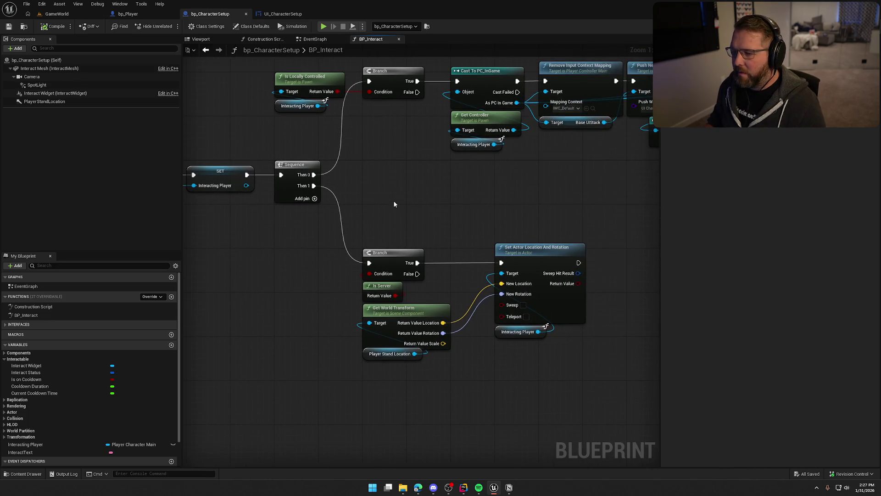
drag(394, 201, 475, 195)
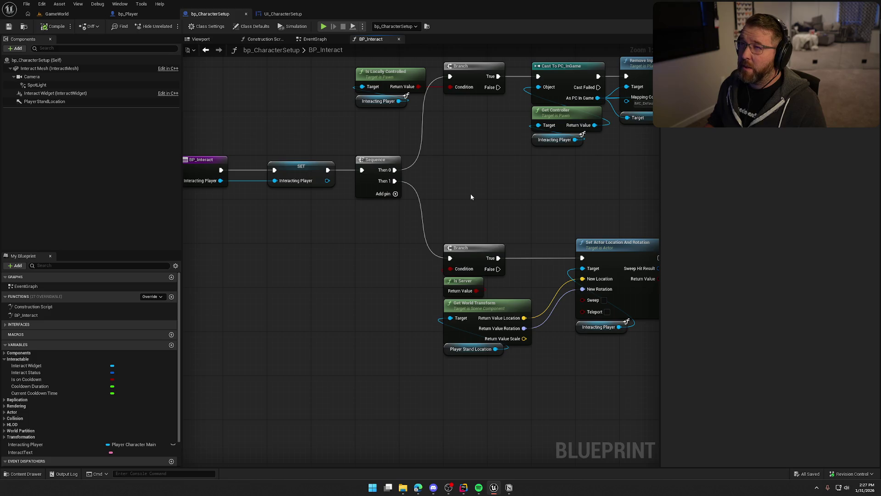
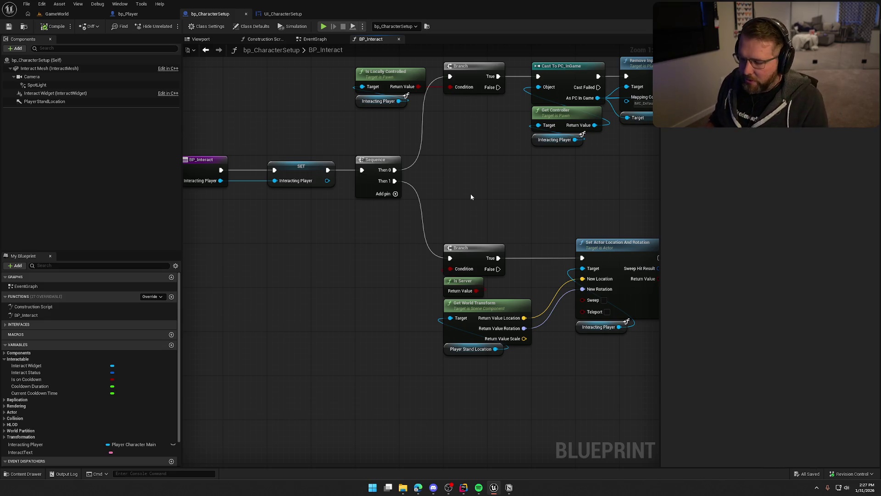
Open the bp_WagonSeat blueprint from Content > Logic > Wagon to view its BP_Interact graph
mouse_move(419, 250)
mouse_down()
mouse_move(320, 265)
mouse_move(341, 274)
mouse_up()
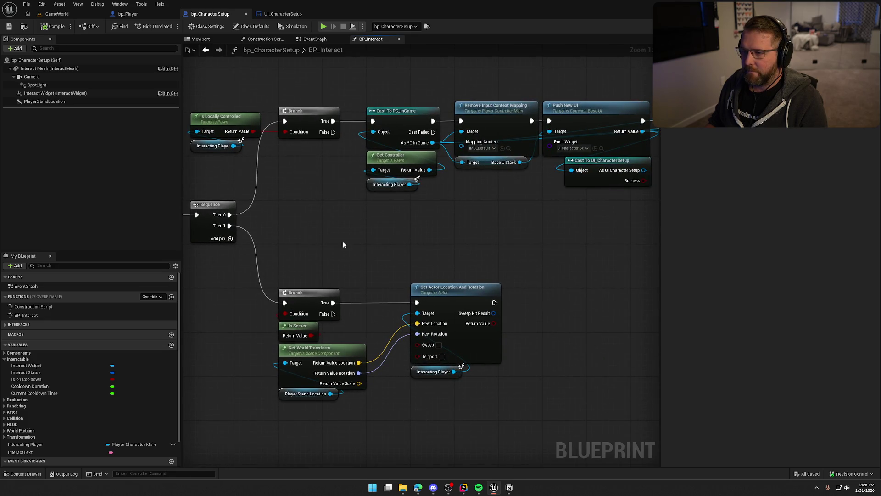
drag(401, 211, 252, 253)
key(ctrl+space)
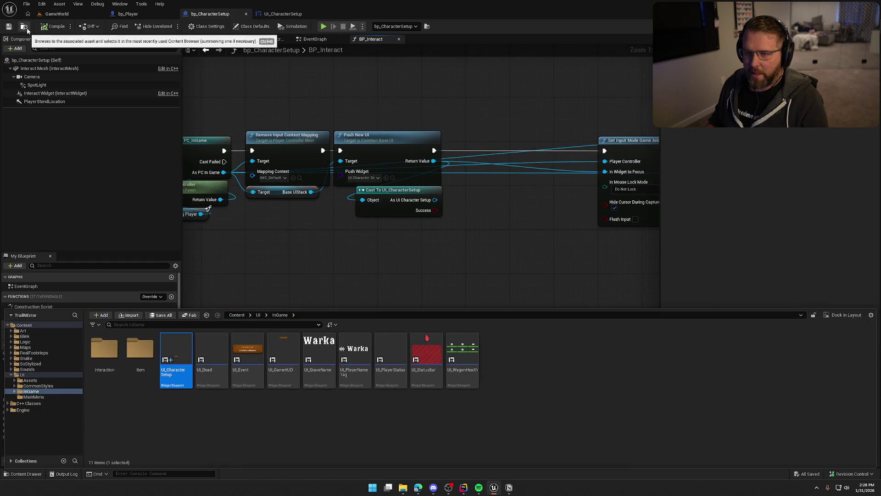
click(25, 341)
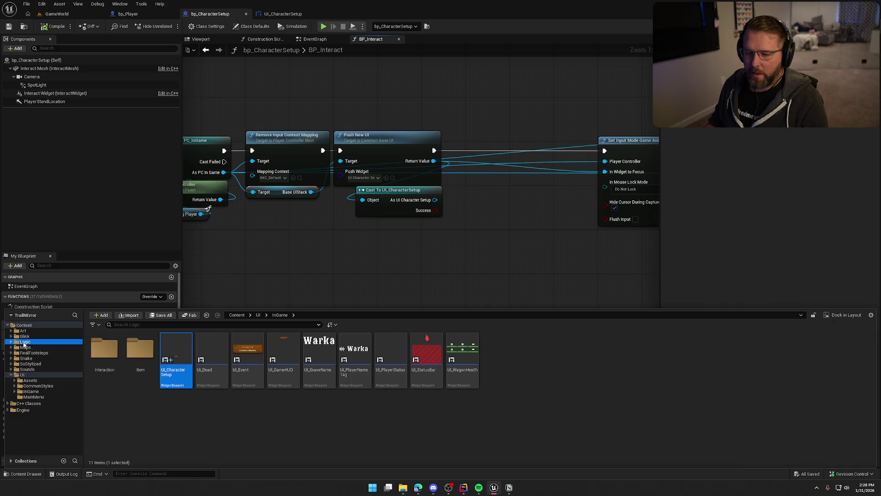
double_click(459, 357)
double_click(211, 351)
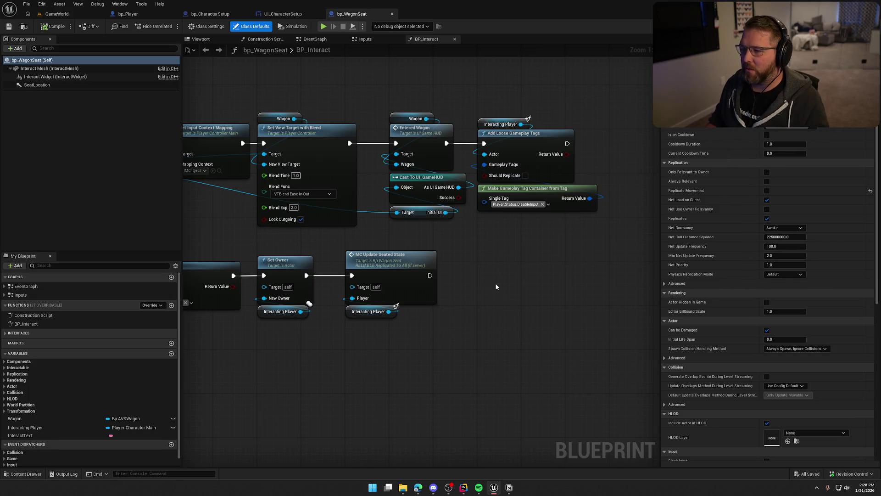
Copy Remove Gameplay Tag and Set Owner from bp_WagonSeat and paste them into bp_CharacterSetup's BP_Interact
mouse_move(327, 253)
mouse_down()
mouse_move(508, 224)
mouse_move(505, 192)
mouse_move(395, 163)
mouse_move(335, 99)
mouse_up()
click(362, 206)
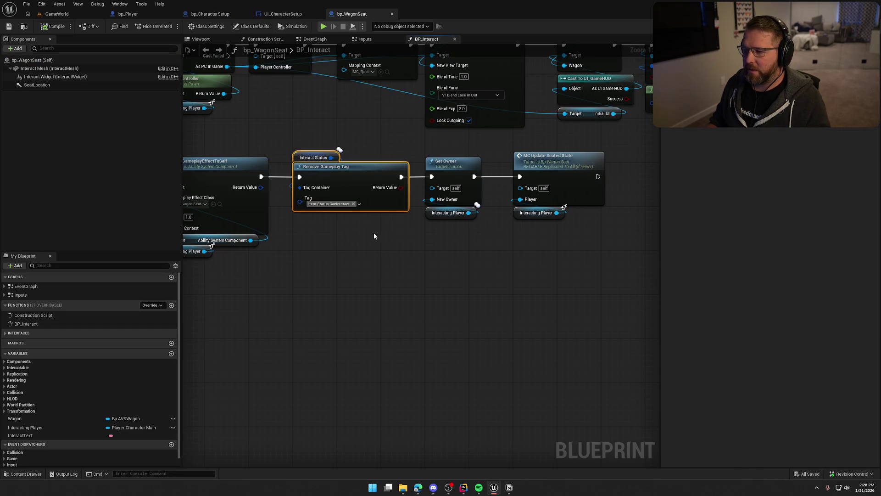
drag(399, 148, 480, 277)
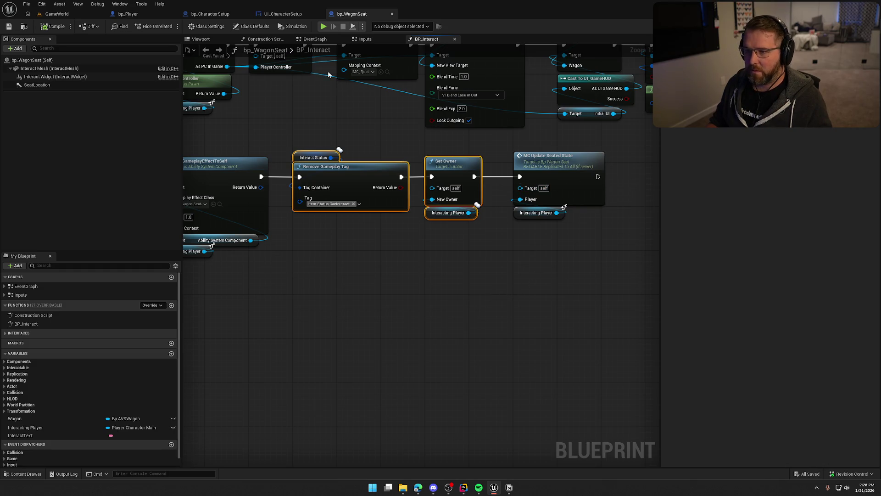
click(278, 14)
click(214, 15)
scroll(444, 241, down, 2)
key(ctrl+v)
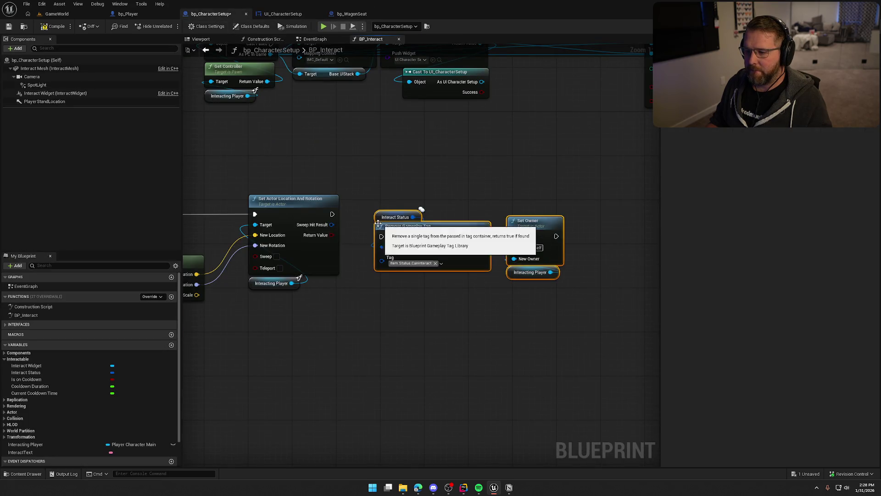
Chain Remove Gameplay Tag to run after Set Actor Location And Rotation
mouse_move(332, 213)
mouse_down()
mouse_move(381, 236)
mouse_move(428, 210)
mouse_up()
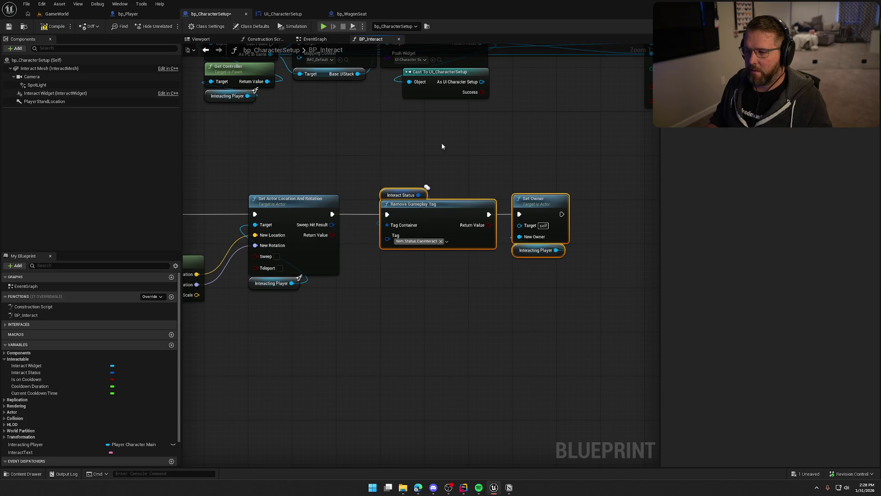
drag(442, 146, 478, 207)
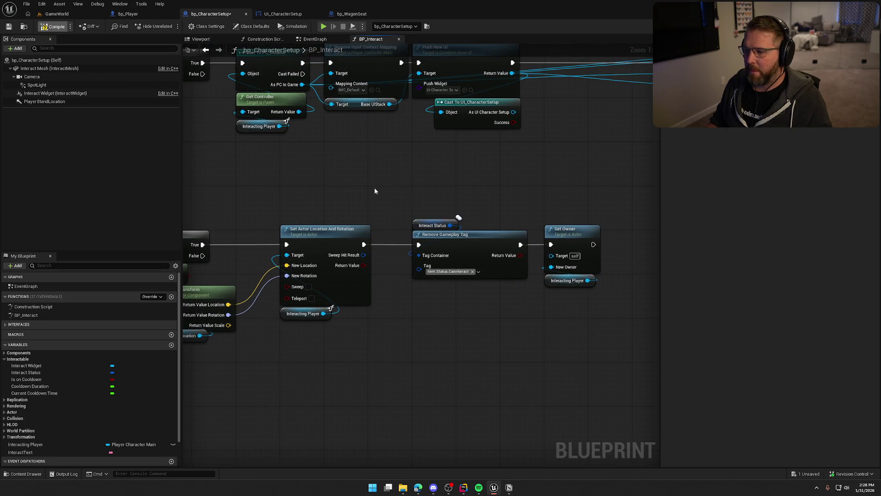
mouse_move(374, 186)
mouse_down()
mouse_move(630, 157)
mouse_move(314, 199)
mouse_move(354, 250)
mouse_move(380, 262)
mouse_move(462, 202)
mouse_up()
click(335, 177)
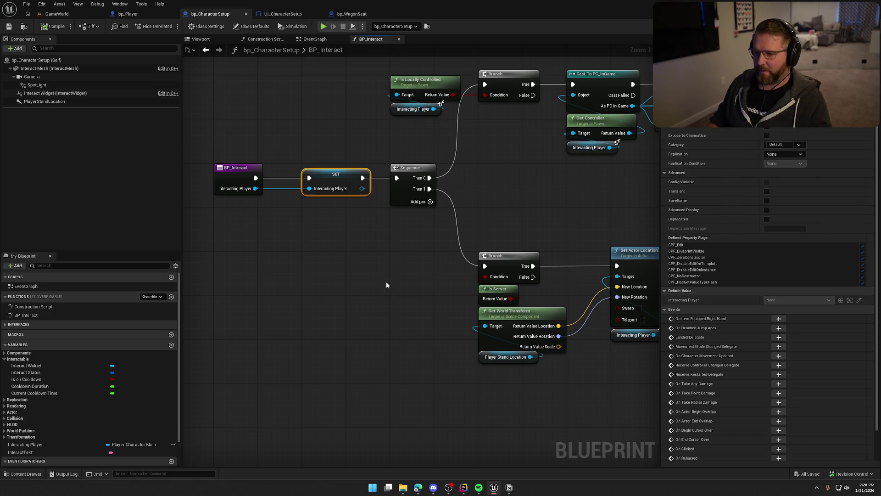
Add an Init UIData call on As UI Character Setup right after Push New UI
mouse_move(582, 227)
mouse_down()
mouse_move(492, 266)
mouse_move(366, 228)
mouse_move(321, 253)
mouse_up()
mouse_move(336, 189)
mouse_down()
mouse_move(367, 195)
mouse_move(335, 139)
mouse_up()
text(init)
key(Return)
mouse_move(410, 215)
mouse_down()
mouse_move(416, 143)
mouse_move(506, 140)
mouse_up()
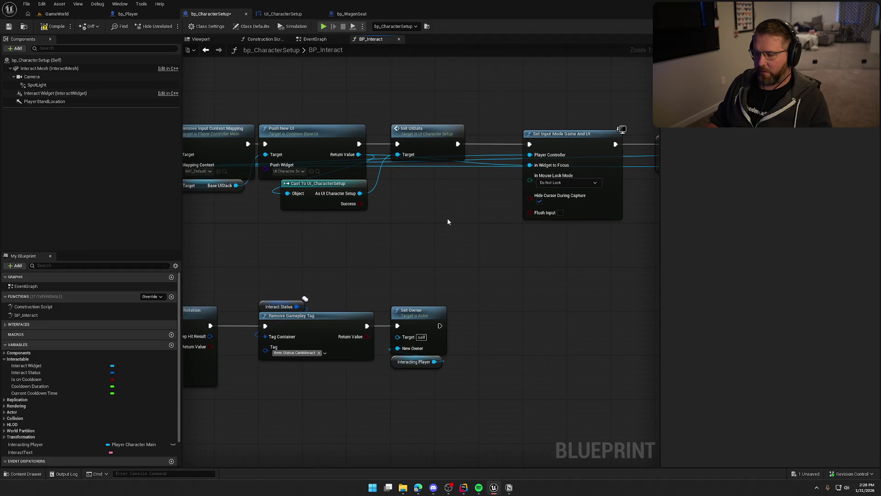
double_click(427, 128)
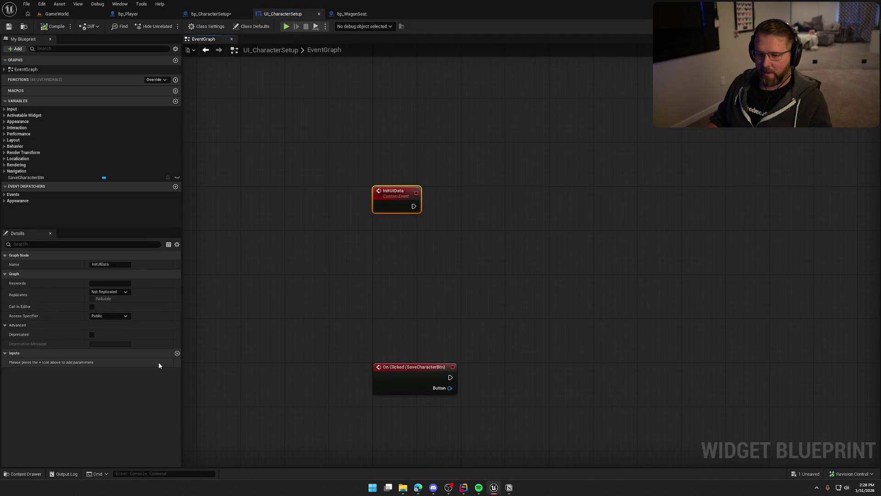
Add a Character Setup Obj input of type Bp Character Setup to the InitUIData event
click(176, 354)
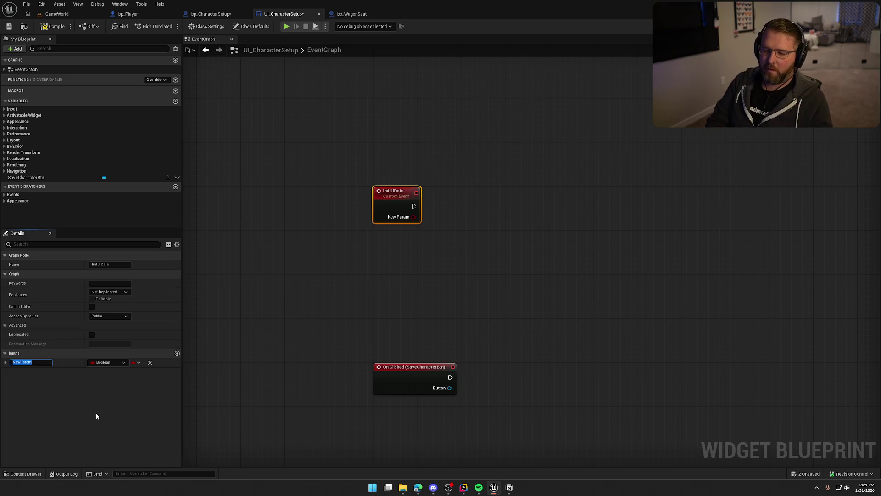
text(Characetr)
key(BackSpace)
text(ter Select Obj)
key(Return)
click(99, 354)
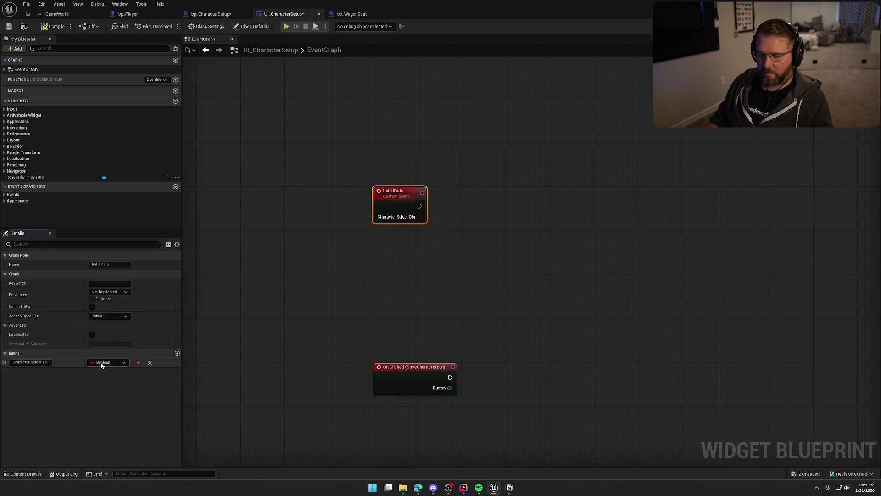
click(102, 362)
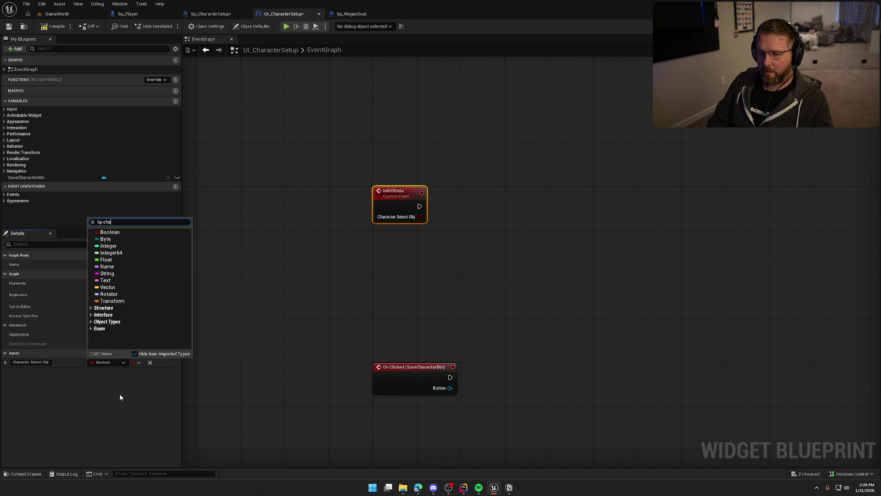
text(racter)
mouse_move(132, 247)
click(206, 246)
double_click(36, 361)
text(Setup)
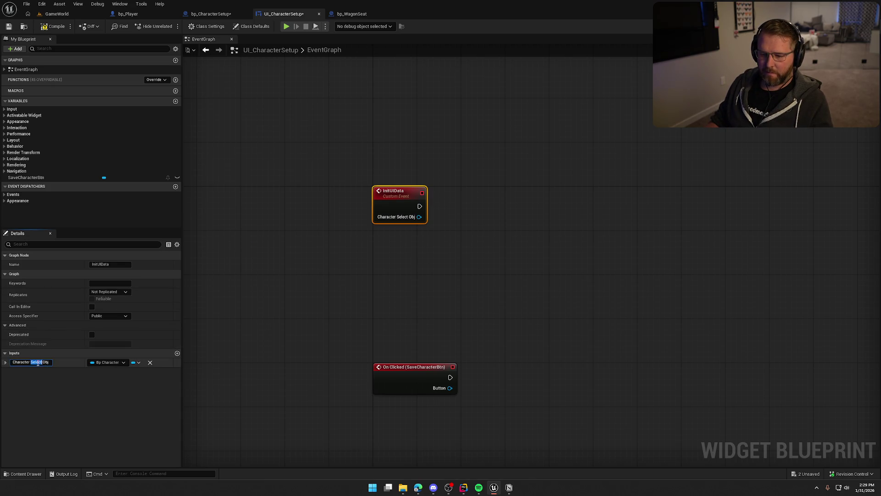
key(Return)
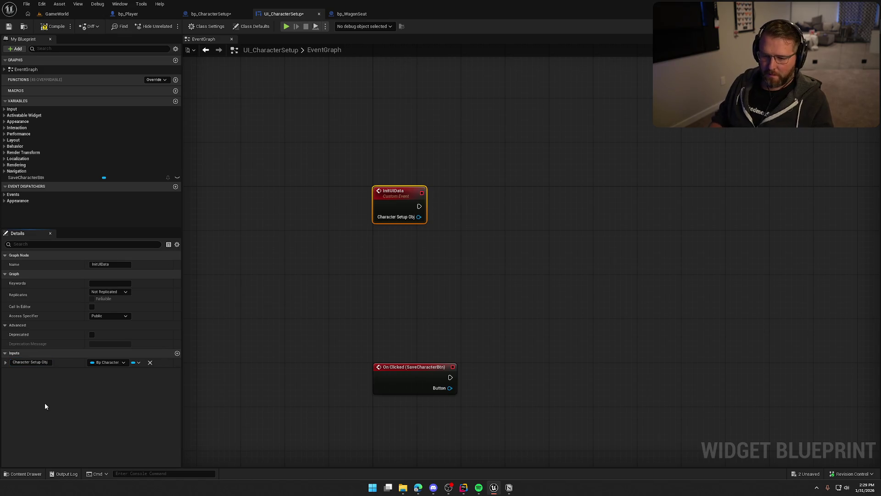
Compile, promote the Character Setup Obj pin to a variable, and save all
click(52, 26)
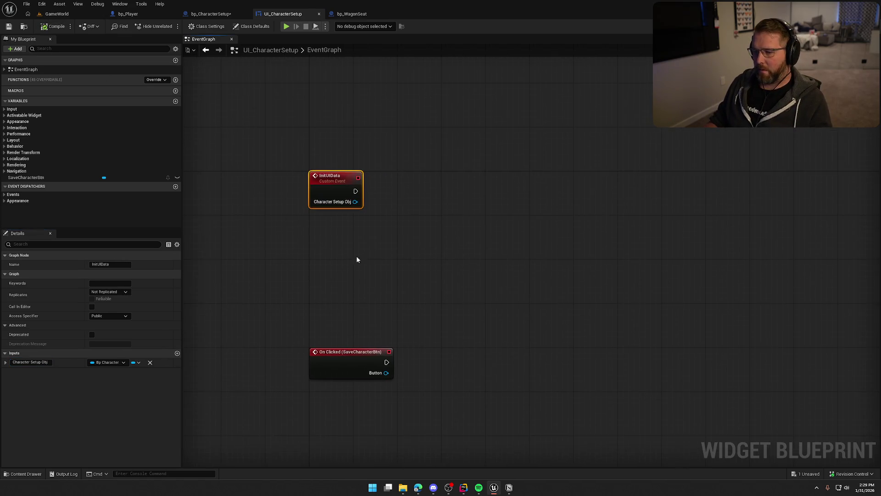
right_click(357, 201)
click(400, 228)
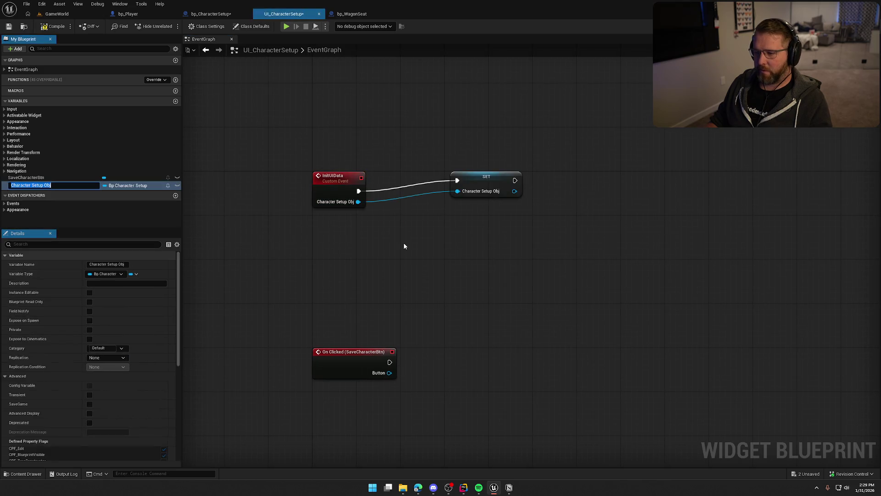
drag(477, 194, 428, 204)
click(424, 169)
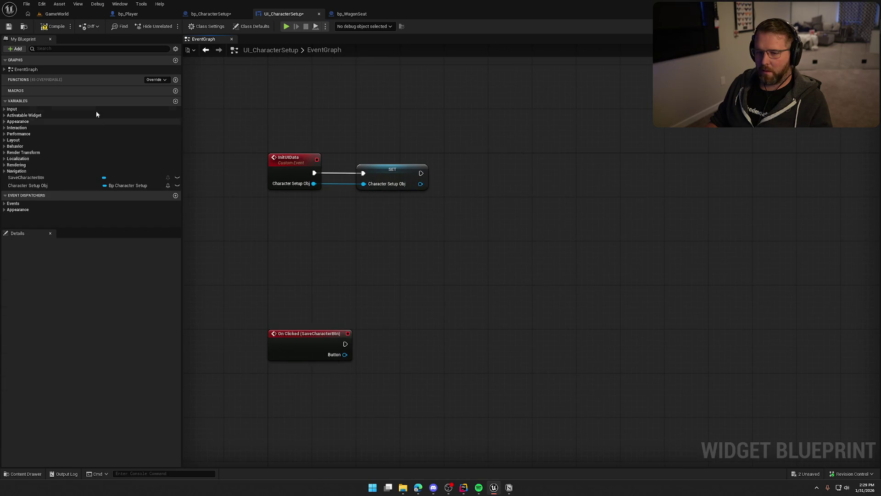
key(ctrl+shift+s)
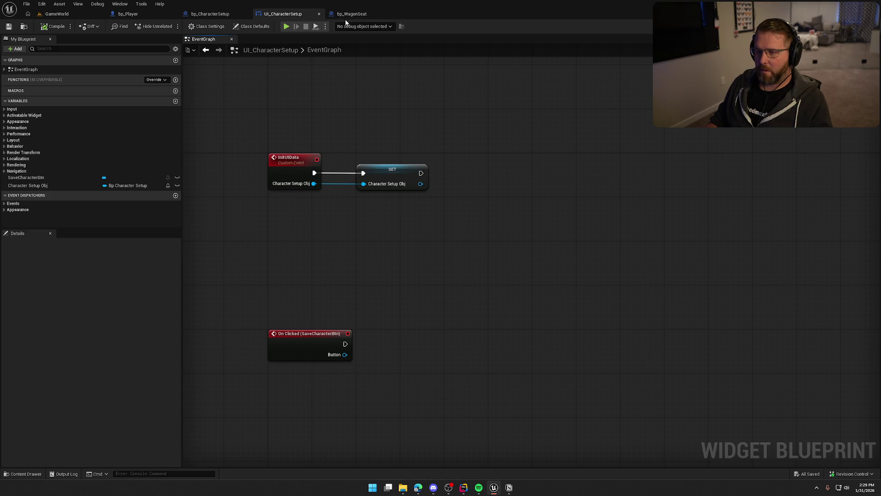
click(211, 14)
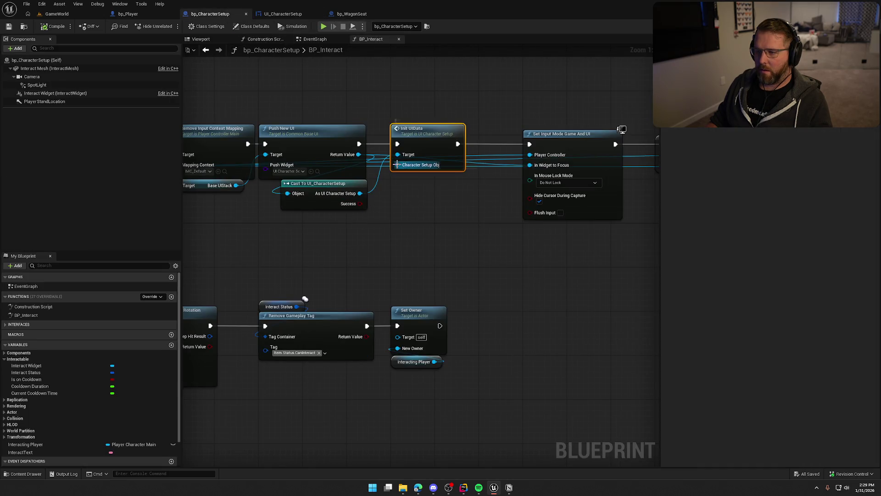
Feed a Self reference into Init UIData's Character Setup Obj pin
drag(398, 165, 409, 189)
text(sele)
key(BackSpace)
text(f)
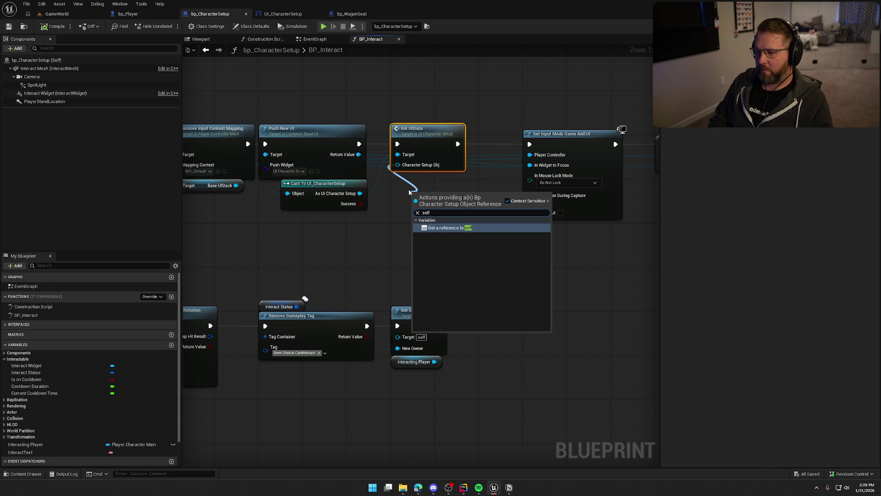
key(Return)
Shift the input-mode and view-target nodes left to tidy the graph, and save bp_CharacterSetup
scroll(390, 244, down, 4)
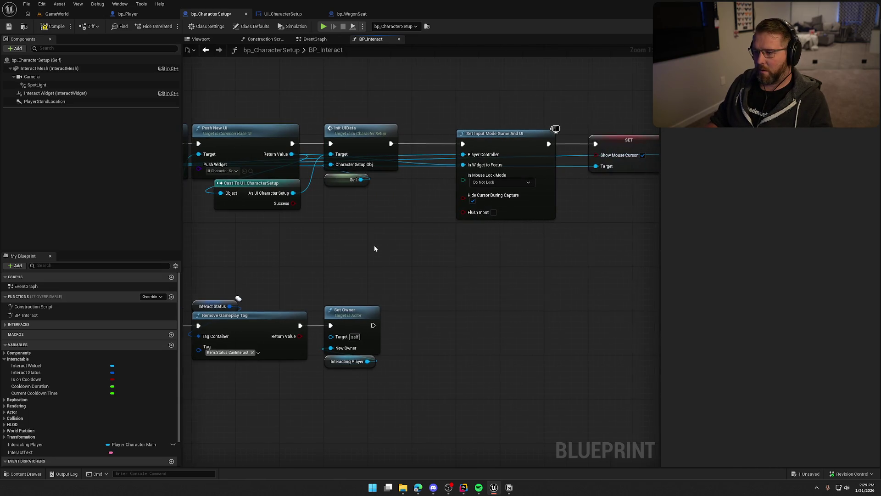
drag(339, 145, 574, 220)
scroll(339, 184, up, 4)
drag(339, 183, 295, 184)
mouse_move(322, 257)
mouse_down()
mouse_move(407, 226)
mouse_move(358, 240)
mouse_up()
key(ctrl+s)
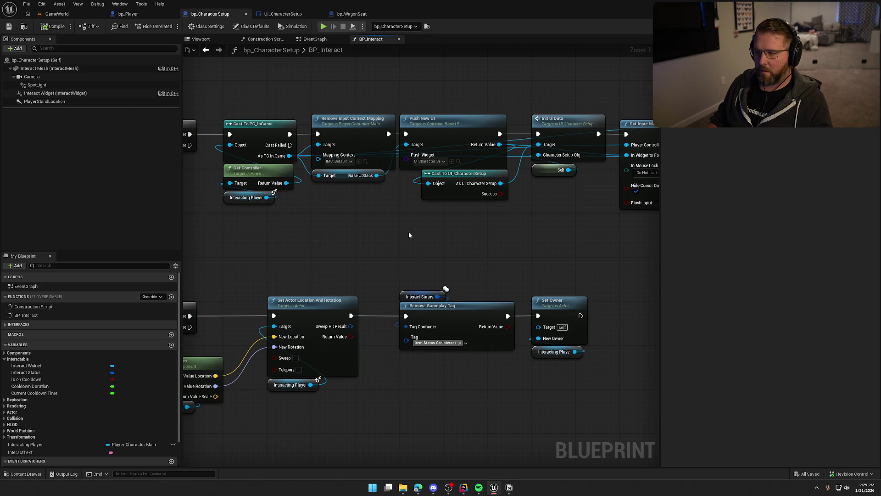
click(283, 13)
click(352, 14)
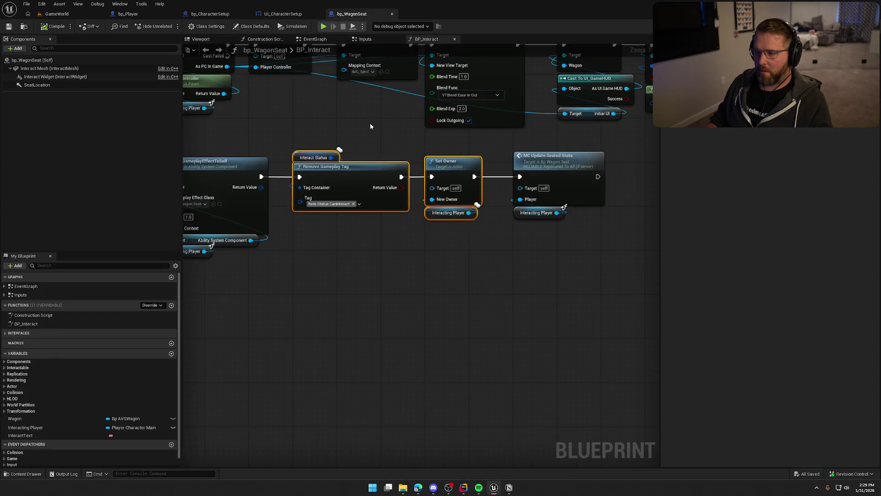
Inspect bp_WagonSeat's MC Update Seated State and MC_ExitSeat events, then return to bp_CharacterSetup's EventGraph
mouse_move(452, 219)
mouse_down()
mouse_move(202, 195)
mouse_move(442, 232)
mouse_move(250, 254)
mouse_up()
double_click(507, 147)
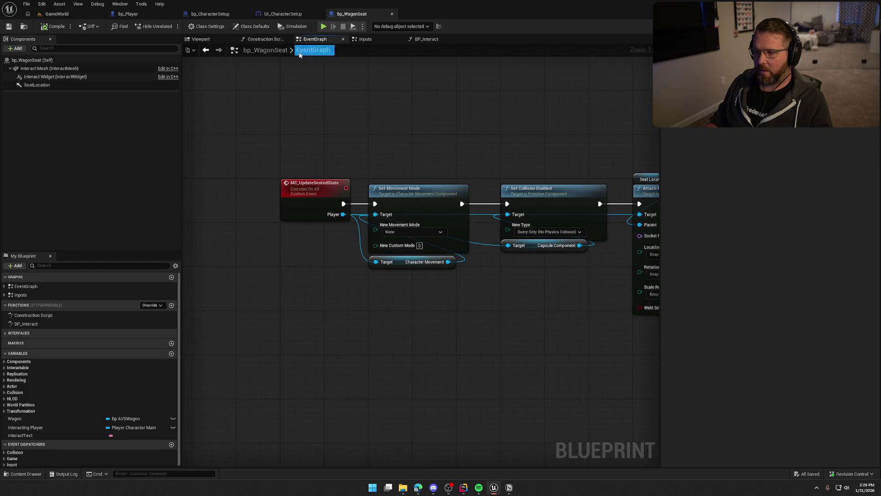
click(5, 295)
click(4, 286)
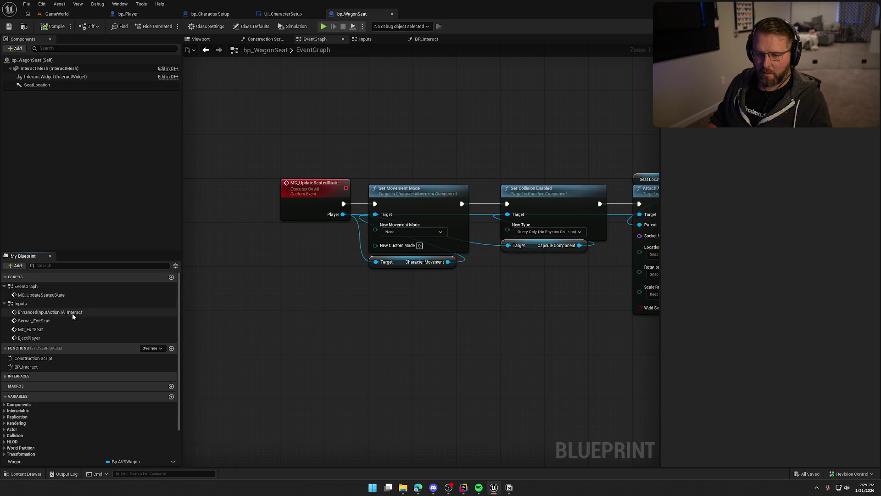
double_click(56, 329)
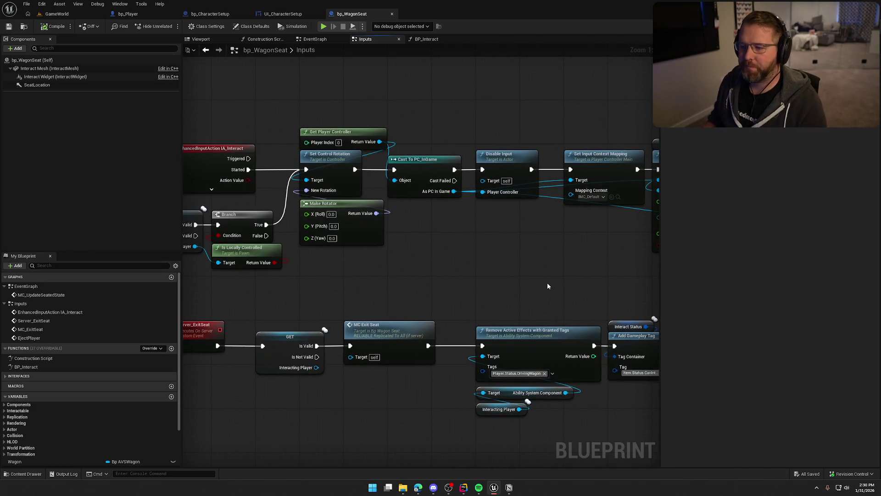
click(212, 17)
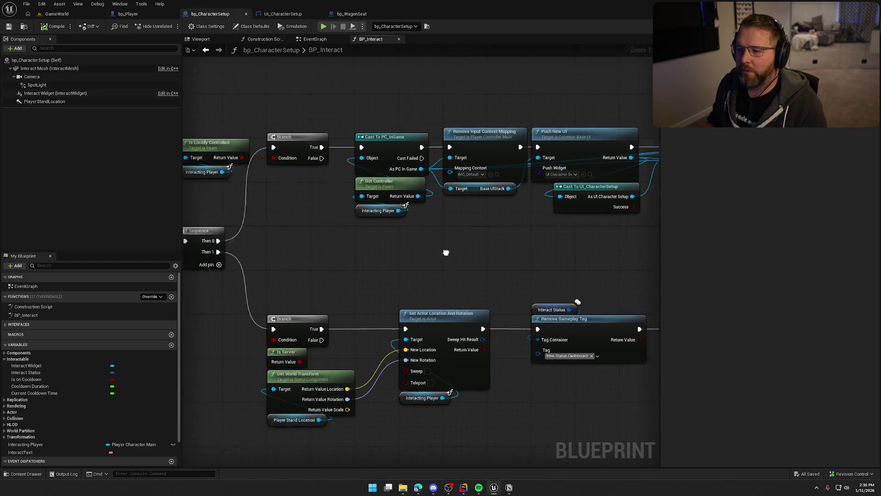
click(313, 39)
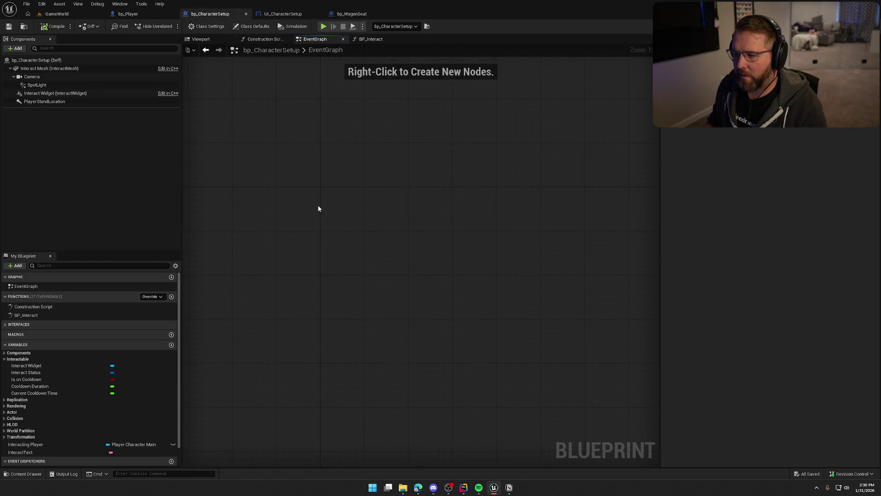
Add a custom event named Return To Character to bp_CharacterSetup's EventGraph
right_click(342, 193)
text(custom event)
key(Return)
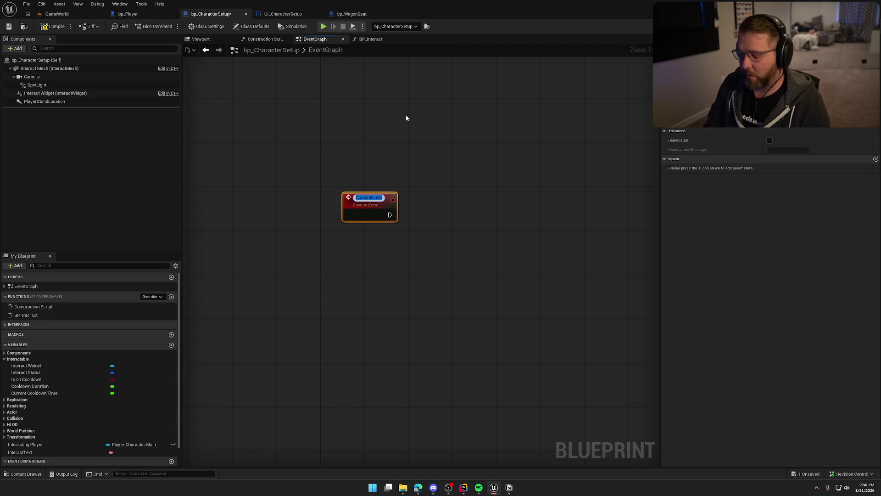
text(Return To Character)
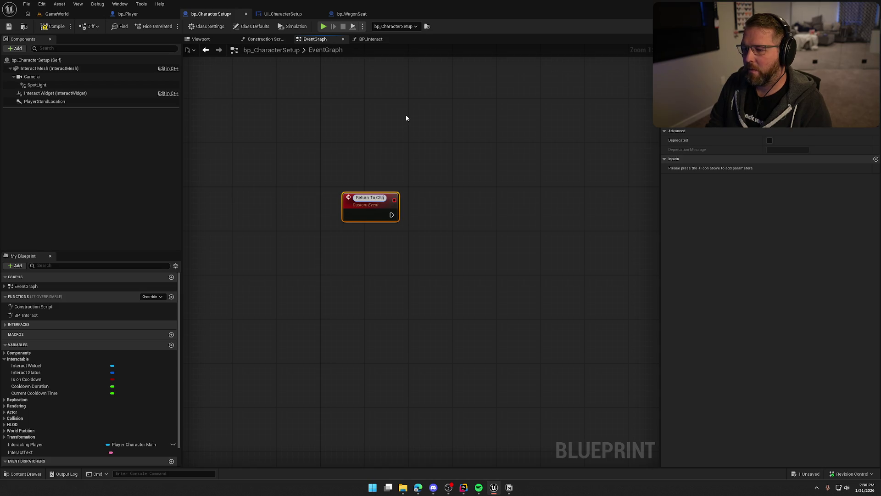
key(Return)
drag(369, 207, 349, 200)
click(366, 264)
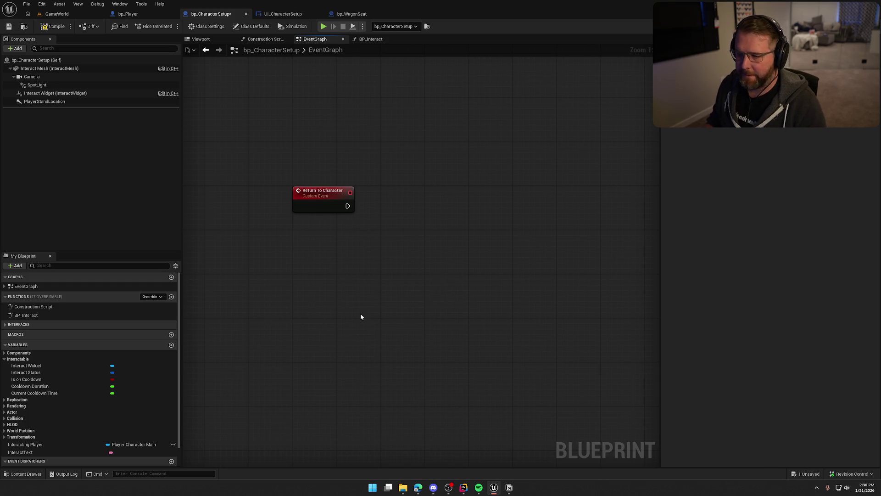
drag(256, 156, 362, 250)
click(362, 249)
click(349, 14)
click(283, 14)
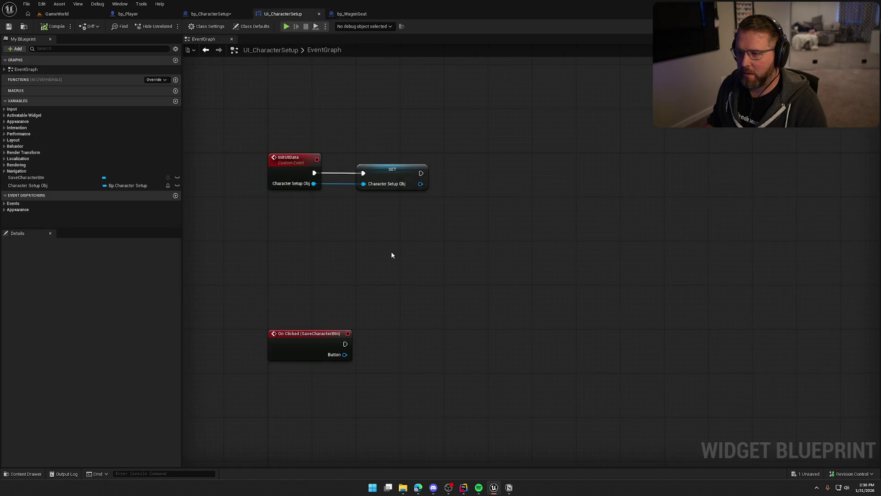
Call Return to Character on Character Setup Obj from SaveCharacterBtn's On Clicked event
mouse_move(27, 185)
mouse_down()
mouse_move(85, 223)
mouse_move(296, 314)
mouse_move(362, 314)
mouse_up()
text(retrurn)
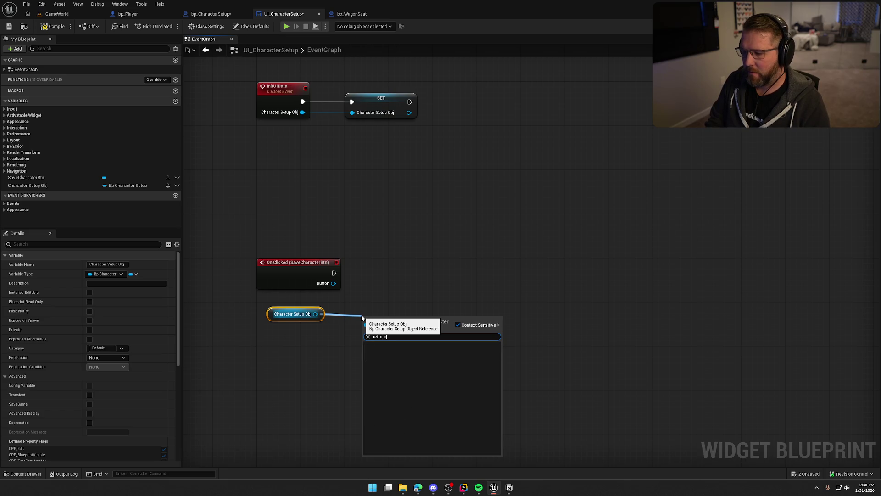
key(BackSpace)
key(BackSpace)
key(BackSpace)
text(urn)
click(390, 351)
drag(368, 333, 334, 273)
Arrange the new nodes beside On Clicked and save the UI_CharacterSetup widget
mouse_move(411, 335)
mouse_down()
mouse_move(395, 273)
mouse_move(438, 274)
mouse_up()
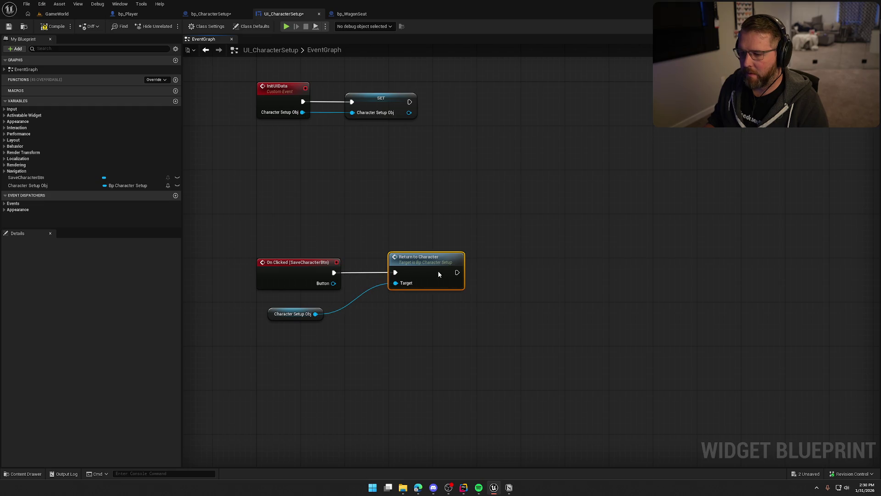
drag(279, 315, 401, 298)
drag(434, 329, 409, 257)
drag(416, 263, 375, 260)
key(ctrl+s)
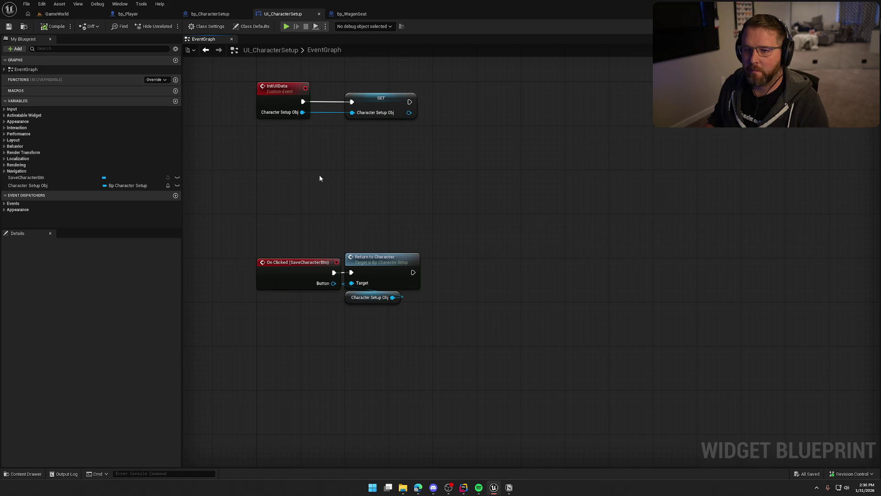
click(206, 15)
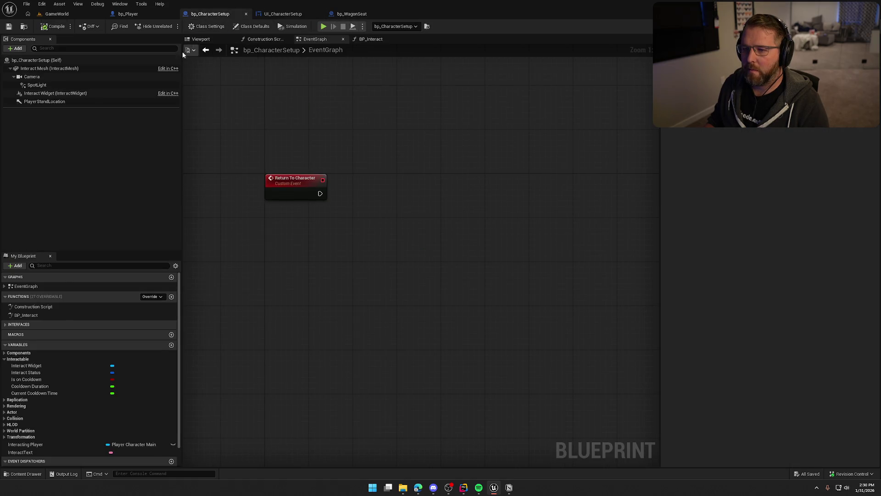
click(371, 39)
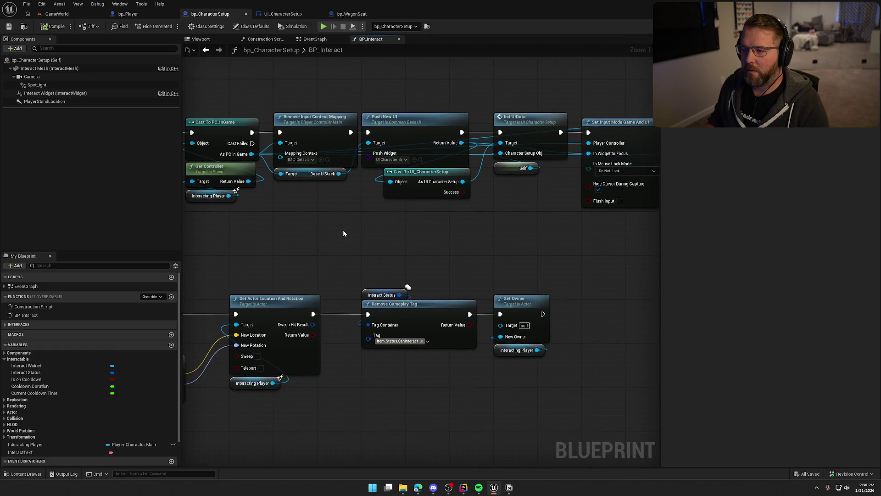
Add a Set Visibility on Spot Light after Add Loose Gameplay Tags, then compile
mouse_move(643, 240)
mouse_down()
mouse_move(660, 224)
mouse_move(281, 222)
mouse_move(256, 240)
mouse_move(260, 251)
mouse_move(405, 226)
mouse_up()
mouse_move(36, 85)
mouse_down()
mouse_move(438, 122)
mouse_move(437, 137)
mouse_move(465, 140)
mouse_up()
text(set visibility)
key(Return)
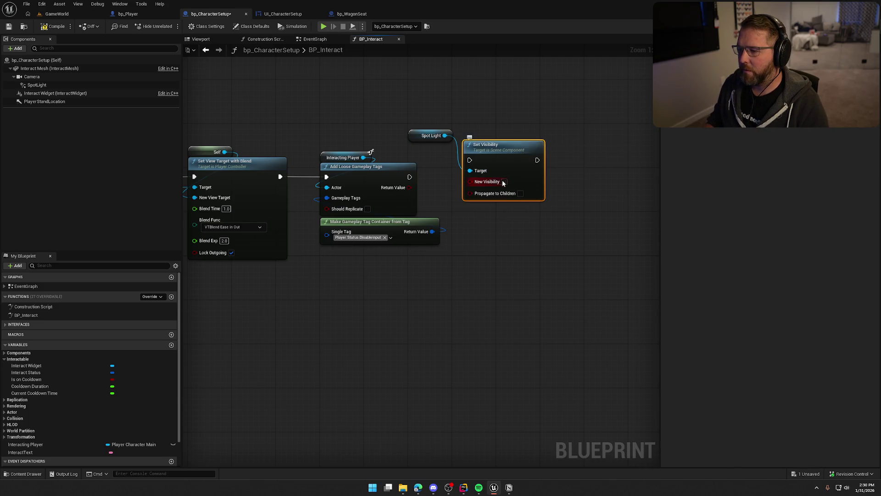
drag(475, 164, 410, 176)
drag(431, 136, 475, 148)
key(f)
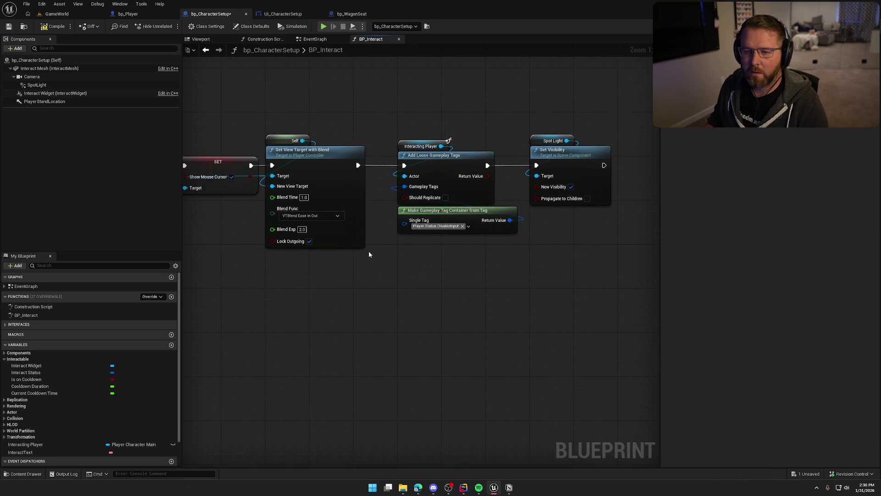
click(52, 27)
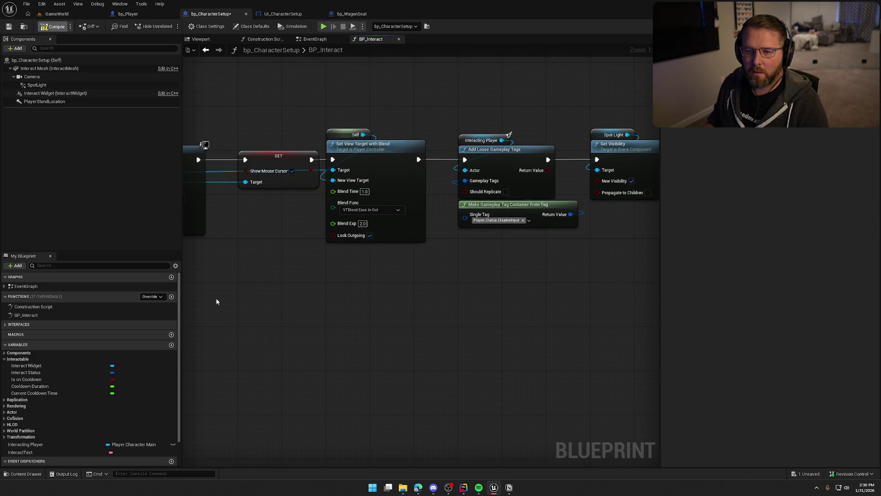
Pan through the rest of BP_Interact to the Get Controller and transform nodes
mouse_move(266, 315)
mouse_down()
mouse_move(387, 309)
mouse_move(403, 289)
mouse_move(605, 287)
mouse_up()
mouse_move(571, 324)
mouse_down()
mouse_move(445, 256)
mouse_move(651, 286)
mouse_move(389, 304)
mouse_up()
drag(487, 167, 472, 216)
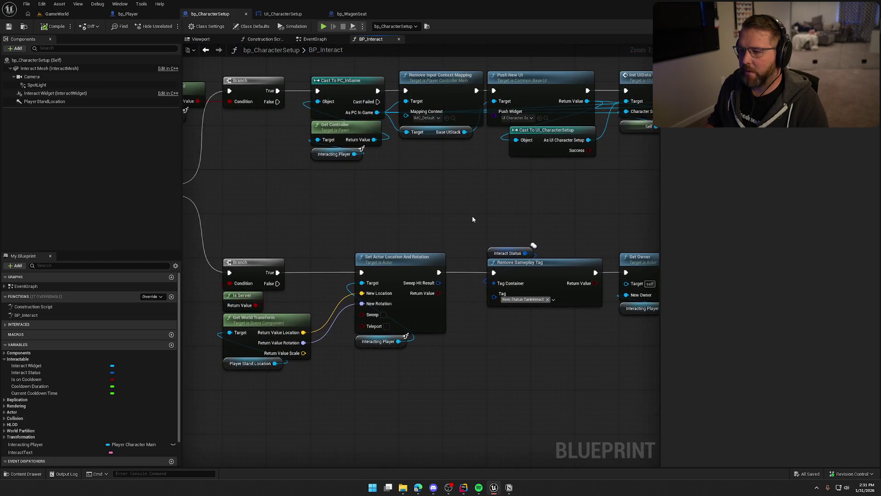
click(315, 39)
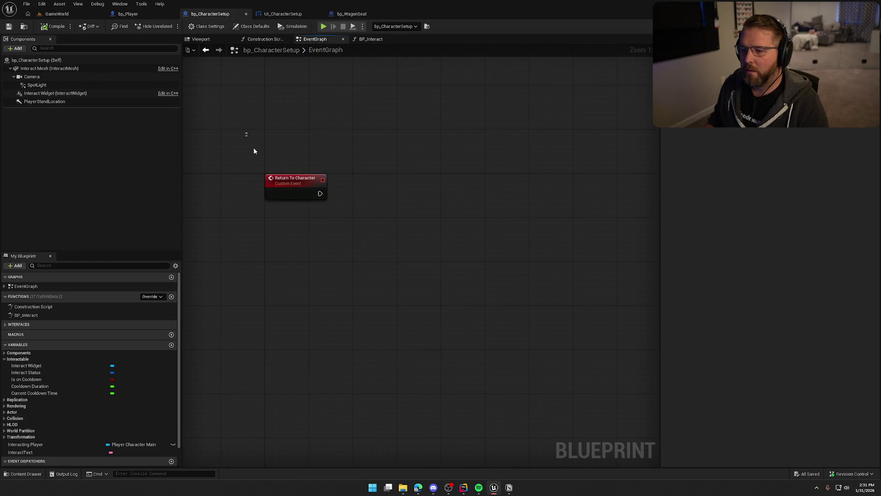
Add a validated Interacting Player get after the Return To Character event
drag(419, 230, 410, 199)
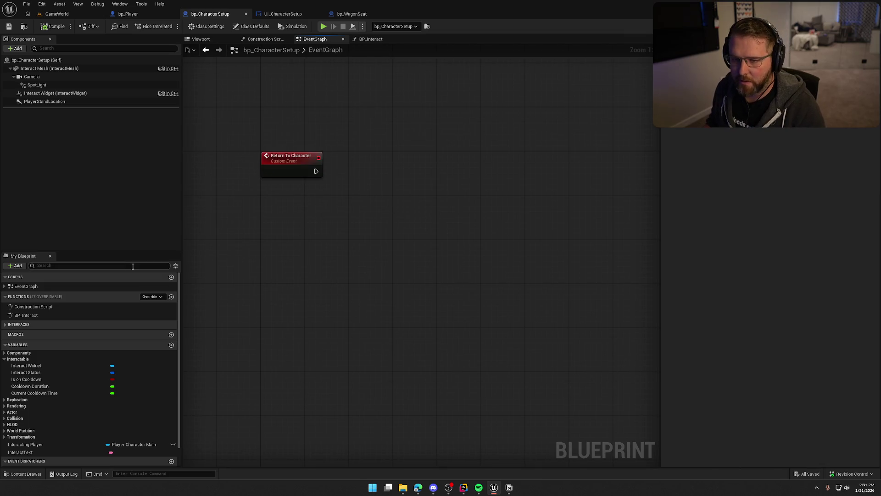
mouse_move(278, 277)
mouse_down()
mouse_move(289, 265)
mouse_move(287, 238)
mouse_up()
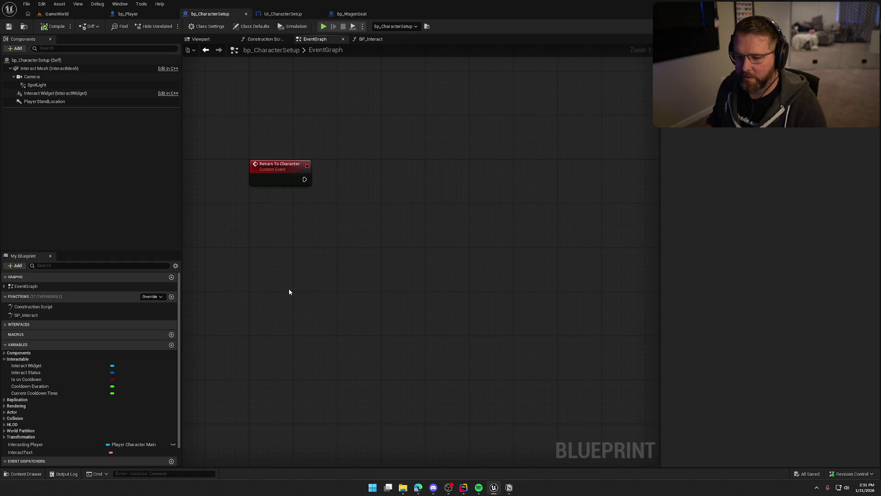
mouse_move(40, 444)
mouse_down()
mouse_move(296, 290)
mouse_move(317, 209)
mouse_move(305, 180)
mouse_move(367, 165)
mouse_move(354, 162)
mouse_up()
right_click(316, 209)
click(337, 272)
click(359, 266)
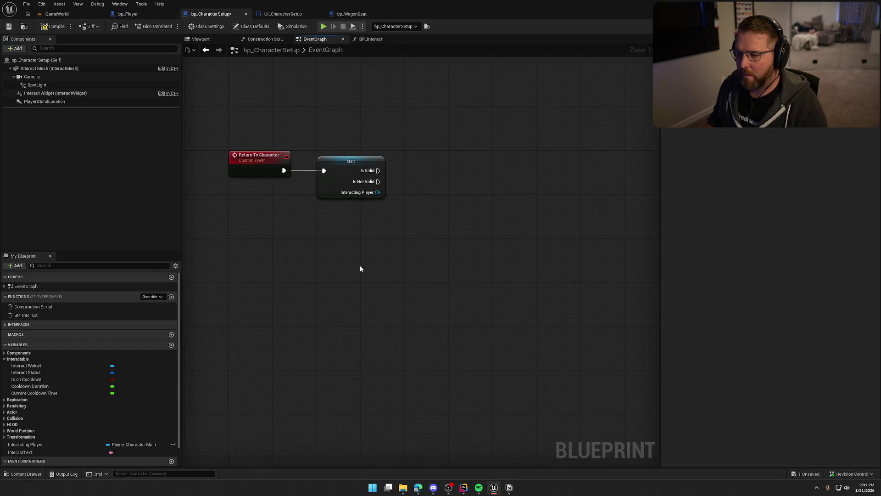
drag(360, 268, 339, 264)
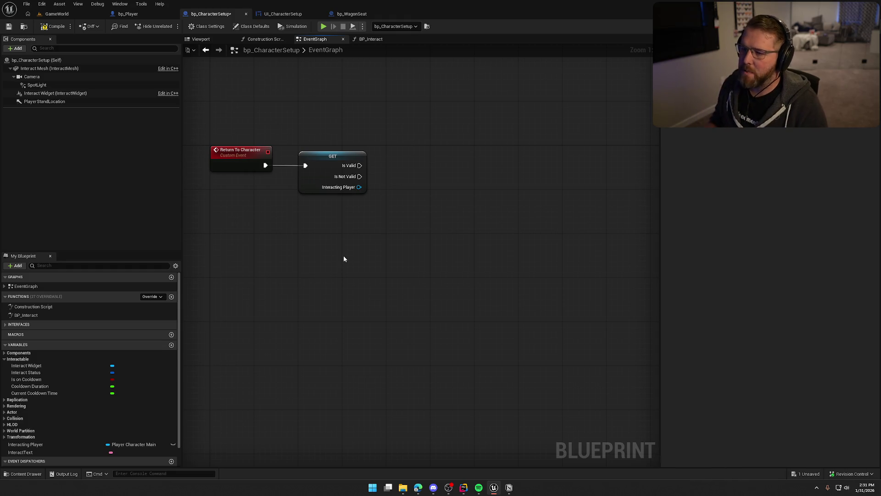
Paste the Cast To PC_InGame and Get Controller nodes from BP_Interact and wire them after Is Valid
click(371, 39)
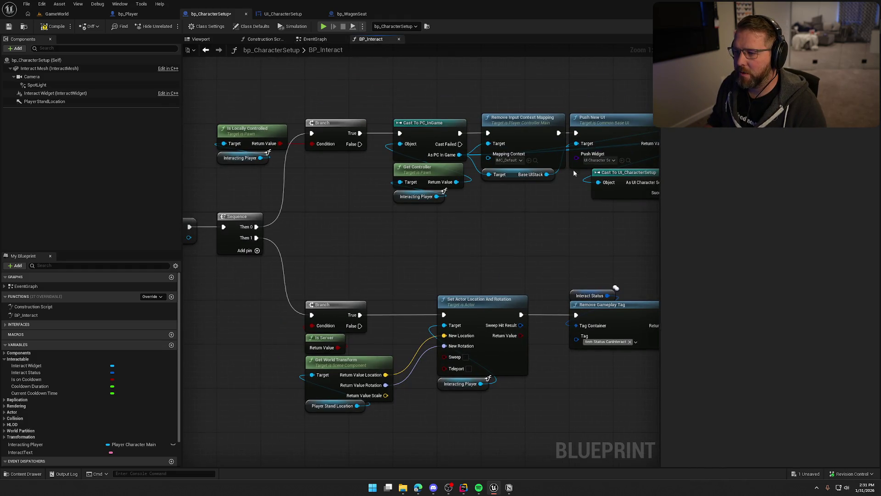
mouse_move(247, 101)
mouse_down()
mouse_move(296, 166)
mouse_move(299, 216)
mouse_up()
click(343, 39)
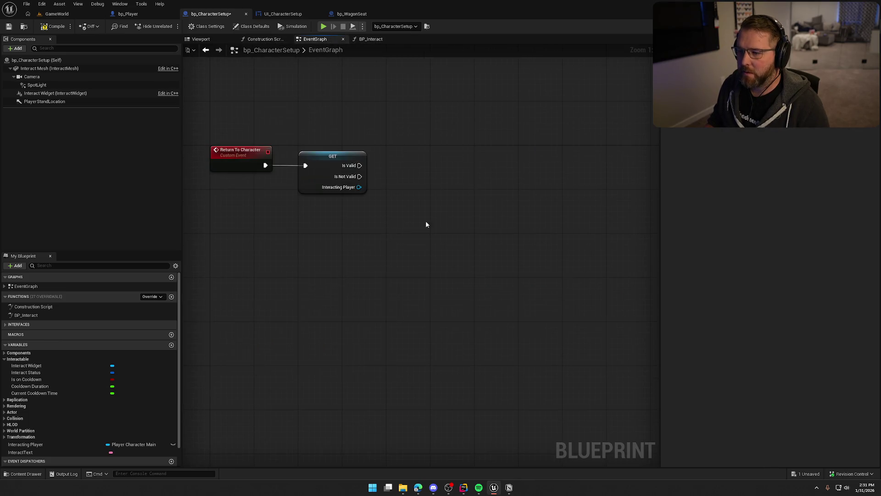
key(ctrl+v)
mouse_move(426, 166)
mouse_down()
mouse_move(357, 167)
mouse_move(405, 155)
mouse_up()
drag(393, 215, 359, 185)
click(427, 258)
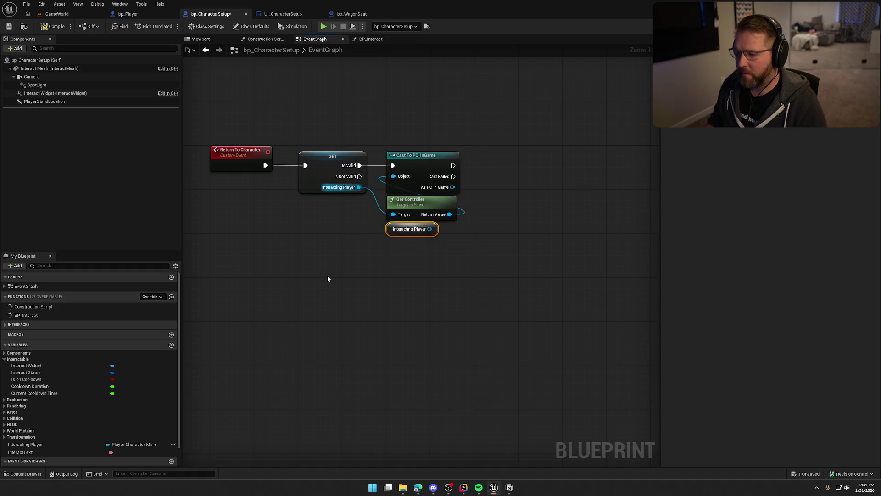
key(Delete)
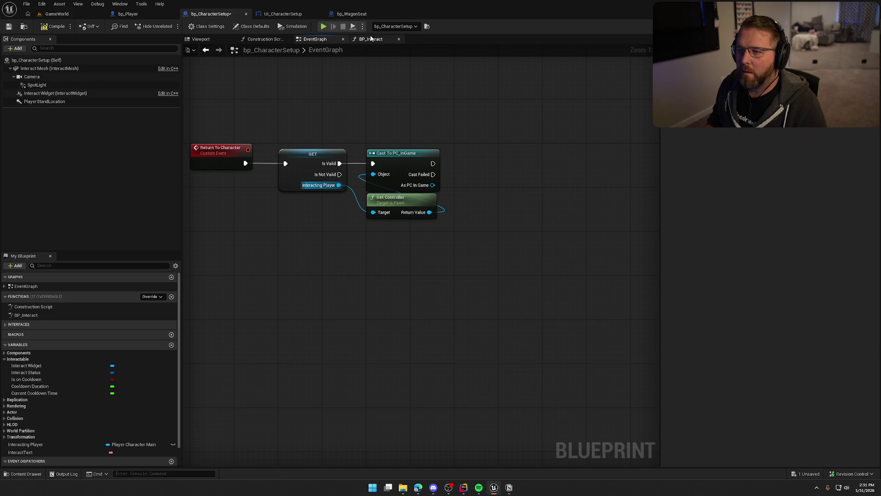
click(370, 39)
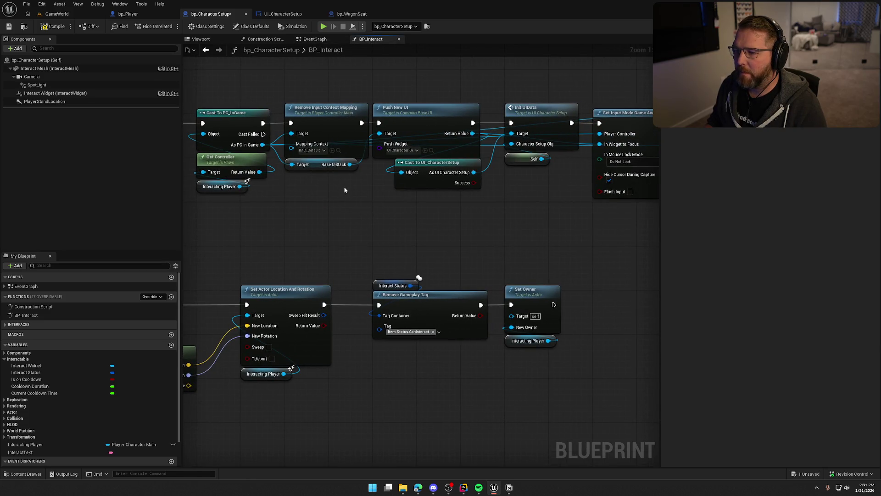
key(alt+Left)
key(alt+Left)
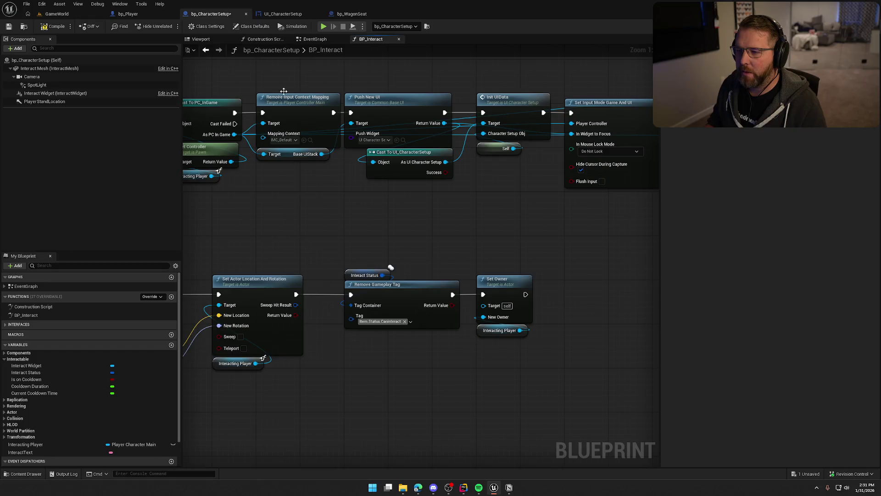
drag(363, 158, 388, 166)
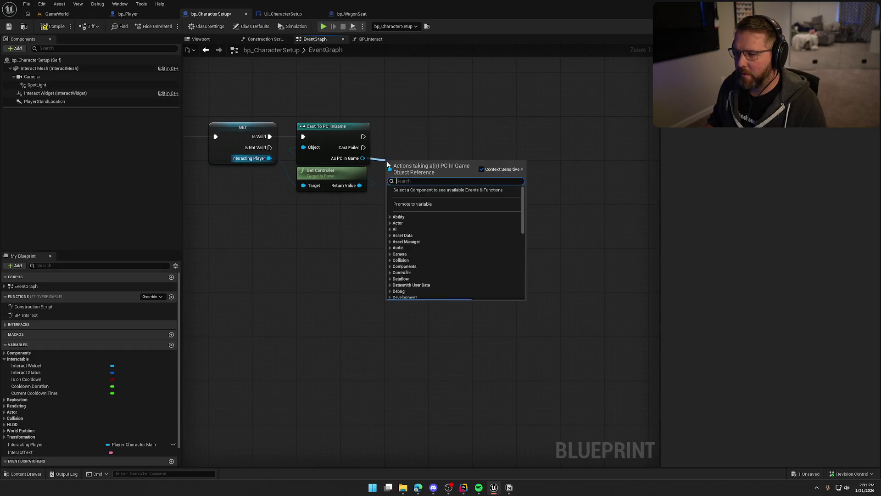
Add Set Input Context Mapping with IMC_Default after the cast, placed beside it
text(set input context)
key(Return)
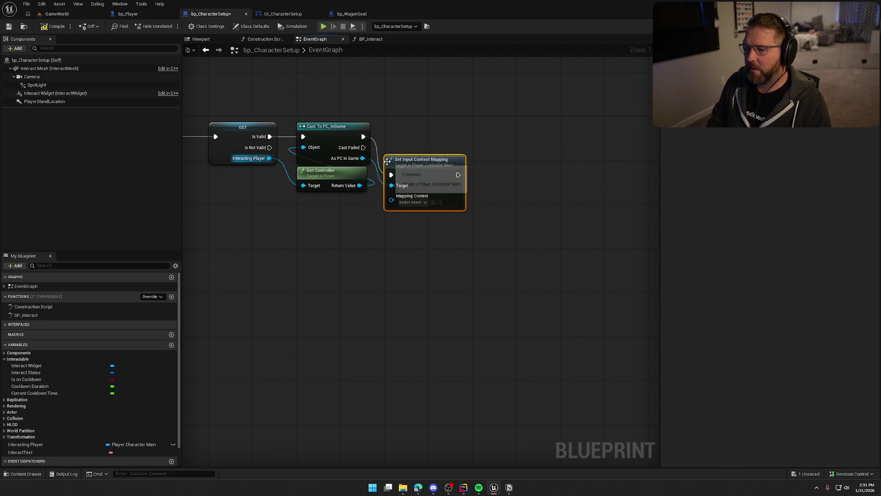
click(414, 202)
click(437, 227)
drag(435, 178, 435, 134)
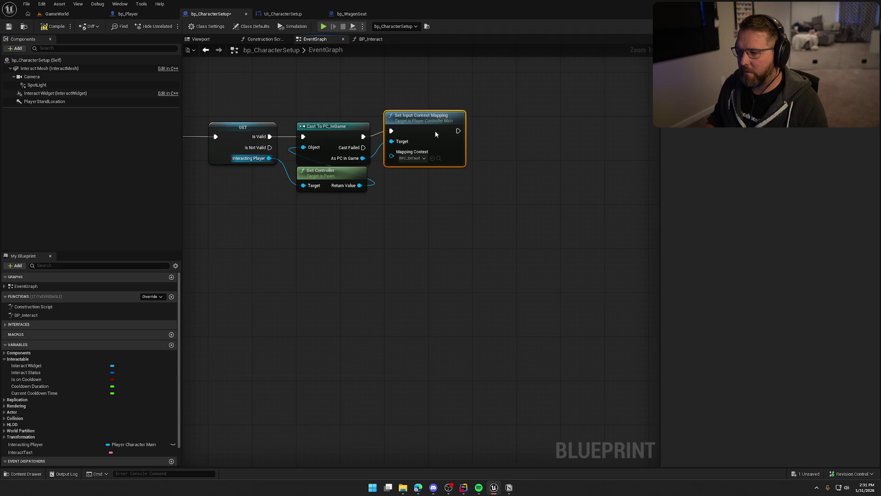
mouse_move(459, 212)
mouse_down()
mouse_move(412, 211)
mouse_move(379, 238)
mouse_up()
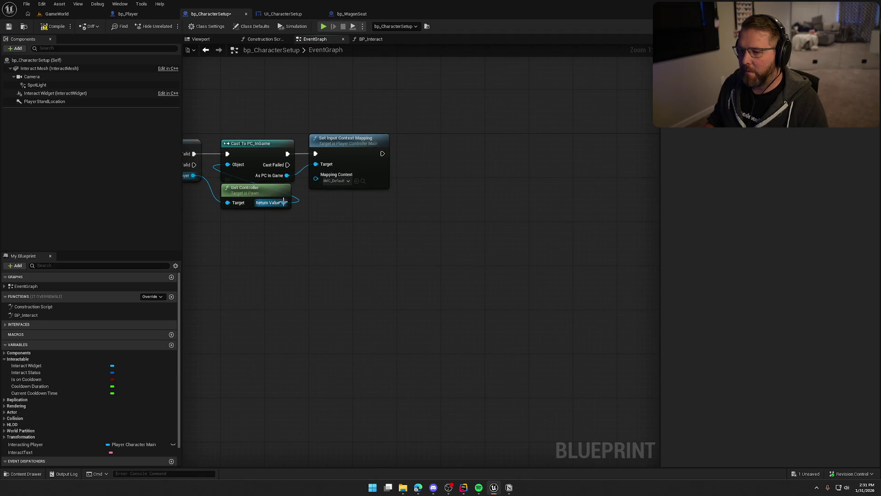
Add Set Input Mode Game Only from As PC In Game, chained after the input mapping
drag(284, 202, 348, 206)
text(set input mo)
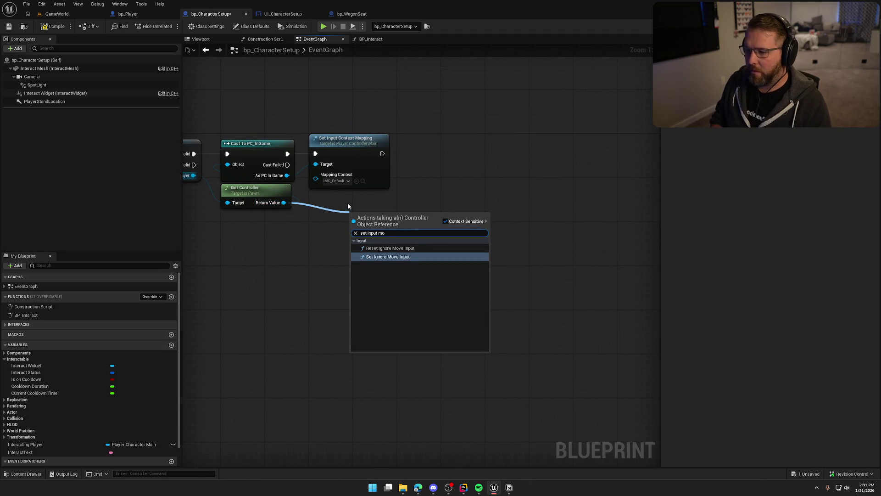
key(BackSpace)
key(BackSpace)
key(BackSpace)
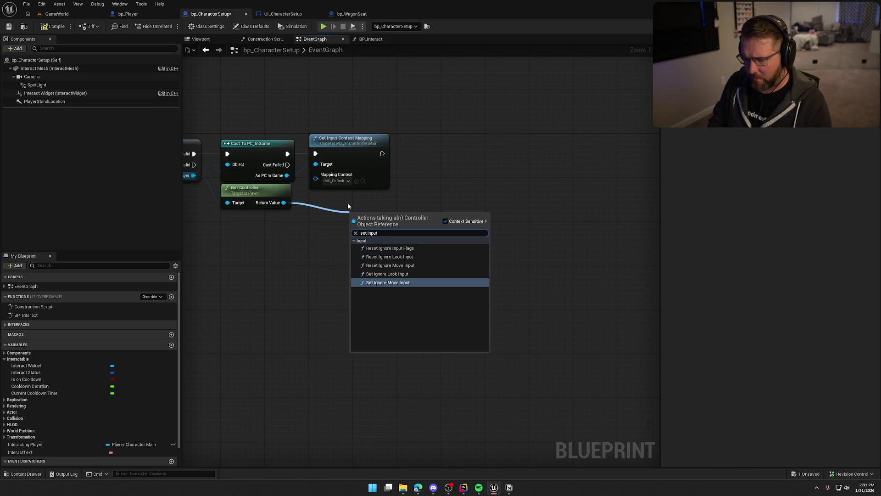
drag(287, 176, 359, 224)
text(set input mode)
key(Down)
key(Up)
key(Return)
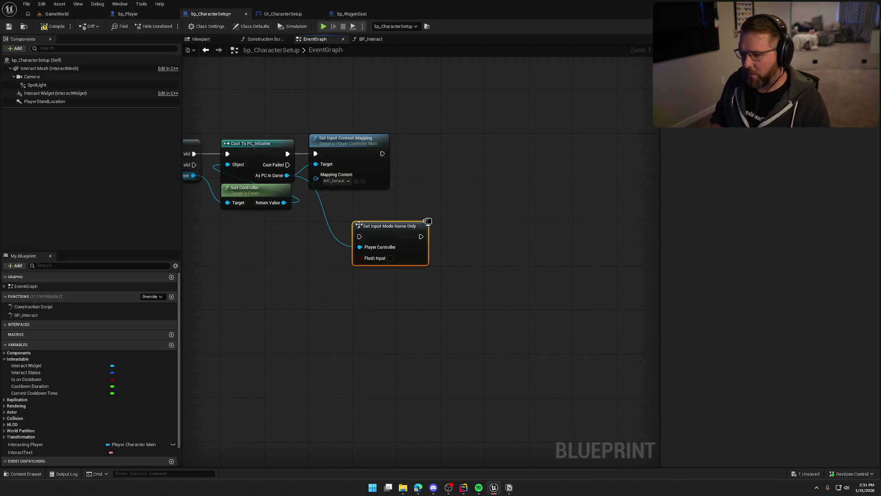
drag(359, 236, 382, 153)
mouse_move(404, 226)
mouse_down()
mouse_move(440, 147)
mouse_move(424, 150)
mouse_up()
click(367, 62)
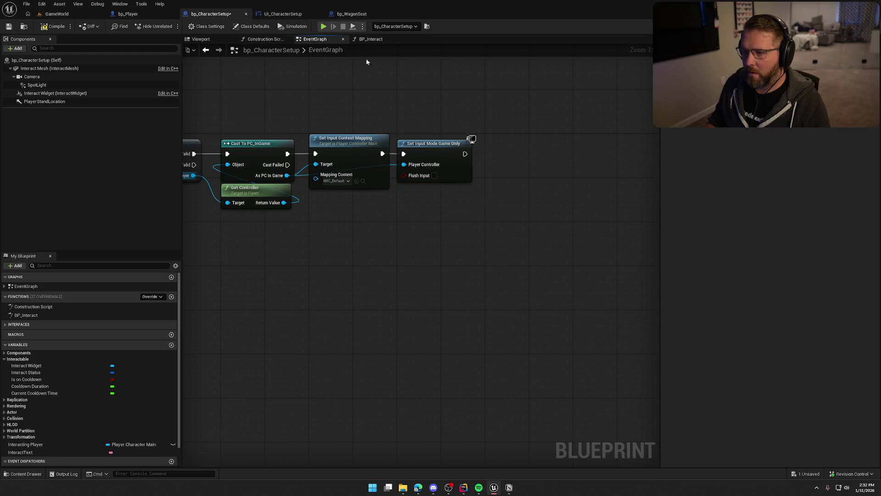
Add Set Show Mouse Cursor (unchecked) after the game-only input mode node
drag(286, 175, 460, 200)
text(set show)
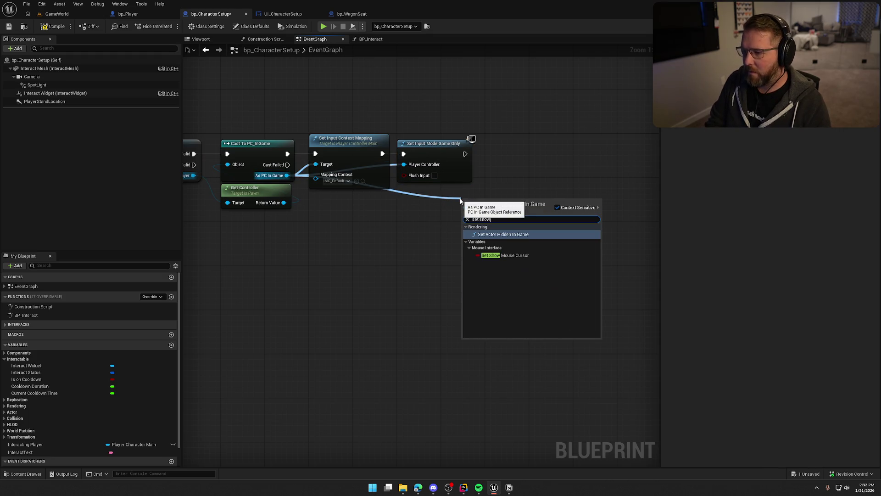
key(Down)
key(Return)
drag(465, 203, 465, 153)
drag(492, 193, 520, 144)
click(491, 106)
Check BP_Interact's camera blend nodes, then return to the end of the EventGraph chain
click(371, 39)
mouse_move(466, 206)
mouse_down()
mouse_move(397, 233)
mouse_move(423, 241)
mouse_move(283, 254)
mouse_up()
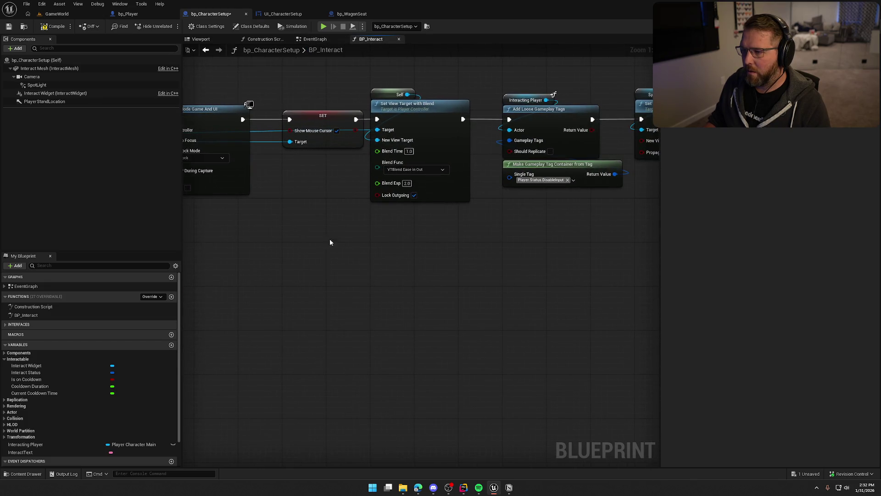
click(315, 39)
drag(417, 271, 466, 287)
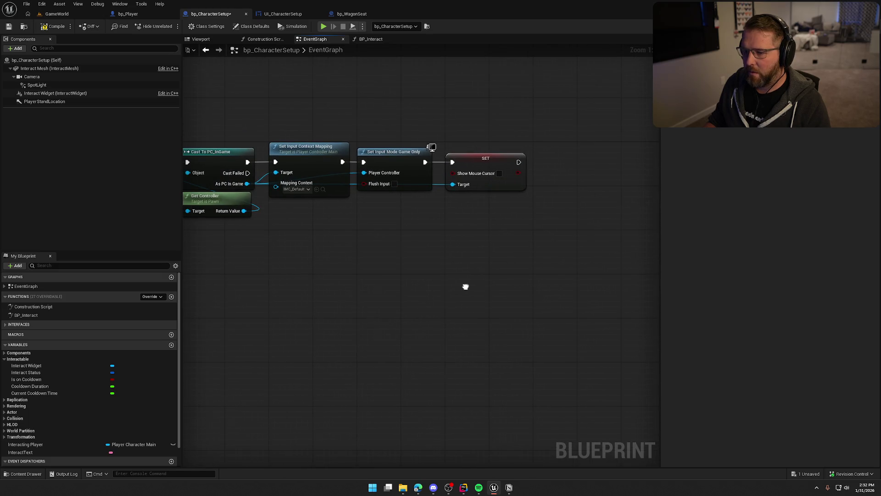
Add Set View Target with Blend after the cursor setter, with Interacting Player as New View Target
drag(256, 176, 363, 224)
text(set view)
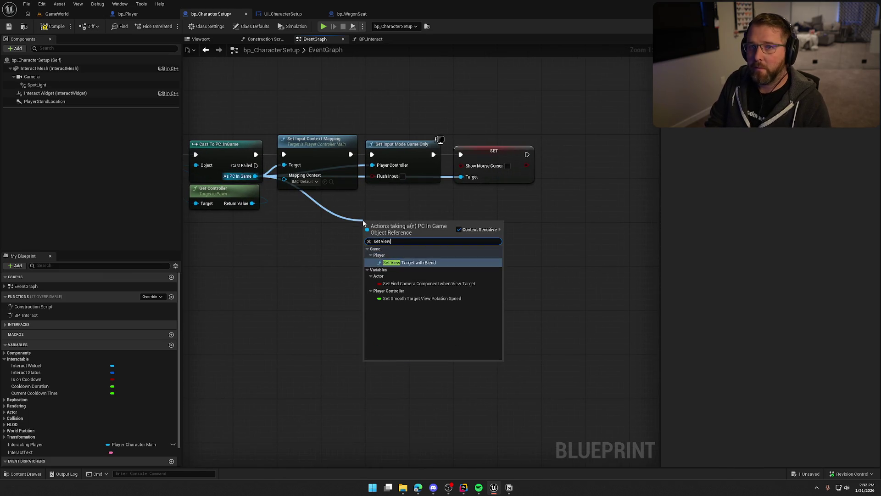
key(Return)
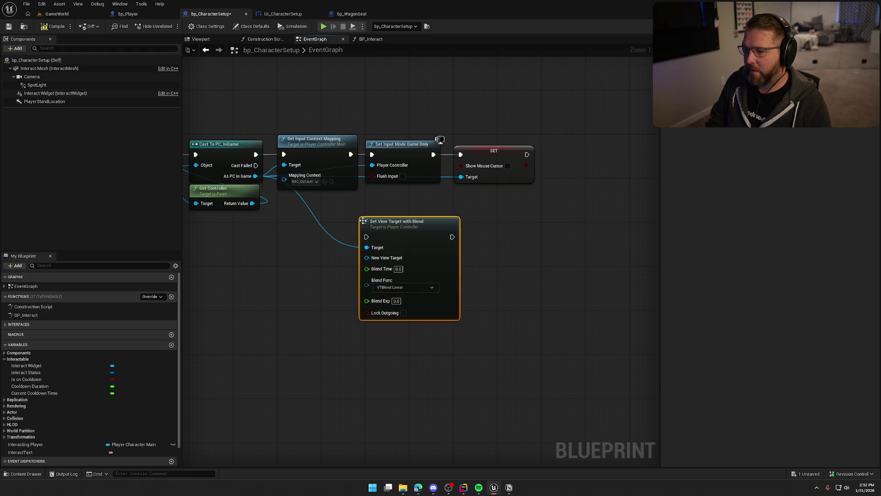
drag(366, 237, 527, 155)
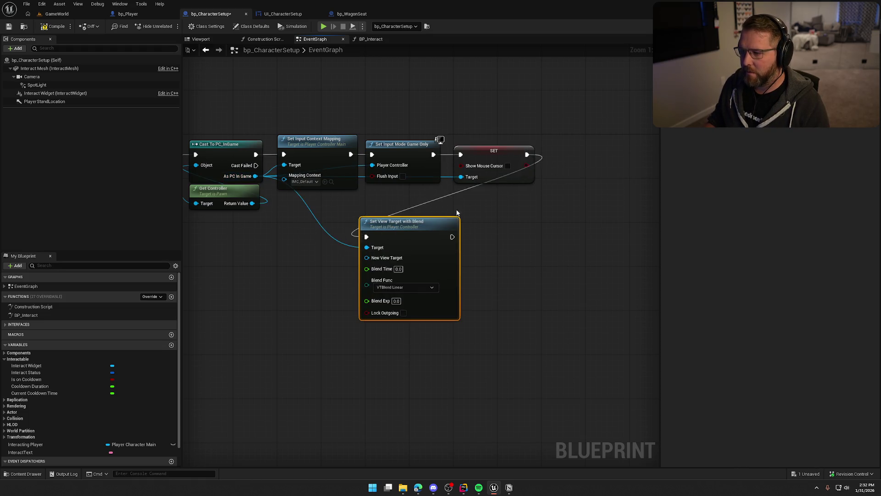
drag(285, 238, 468, 160)
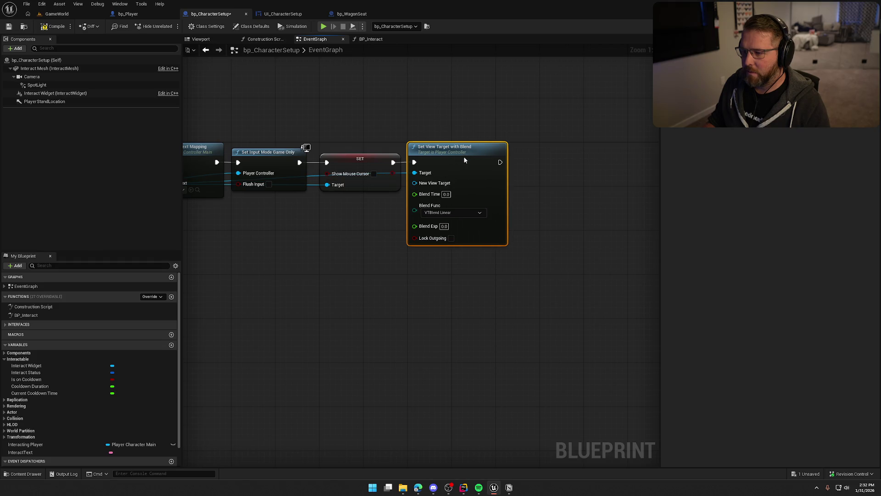
click(30, 445)
mouse_move(30, 444)
mouse_down()
mouse_move(397, 213)
mouse_move(471, 178)
mouse_up()
drag(397, 213, 422, 194)
click(421, 204)
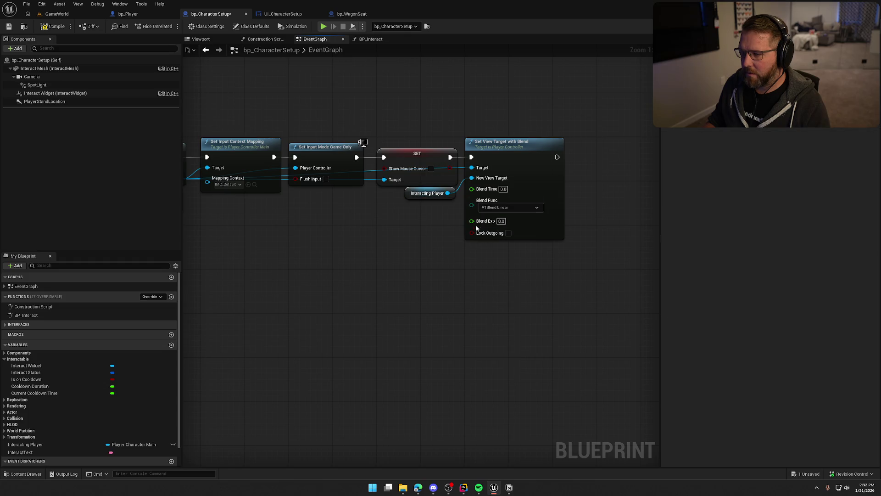
Swap in BP_Interact's configured view blend node, reconnect Interacting Player, and save
click(371, 39)
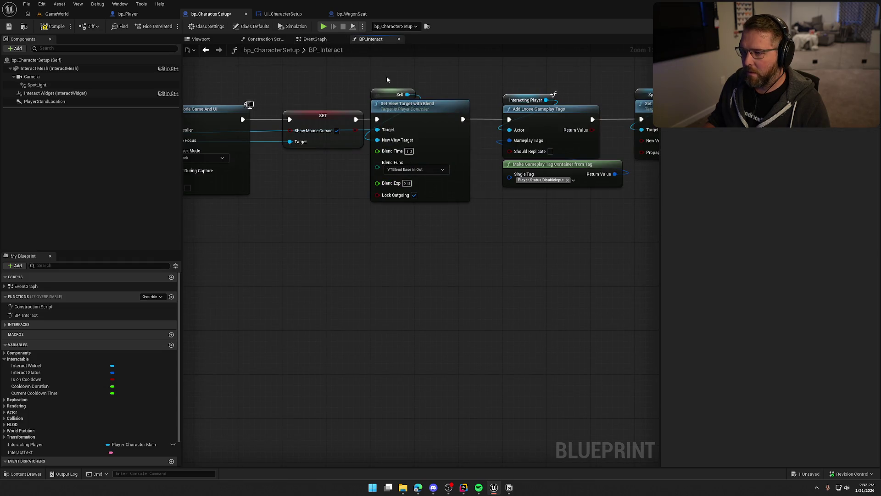
click(419, 113)
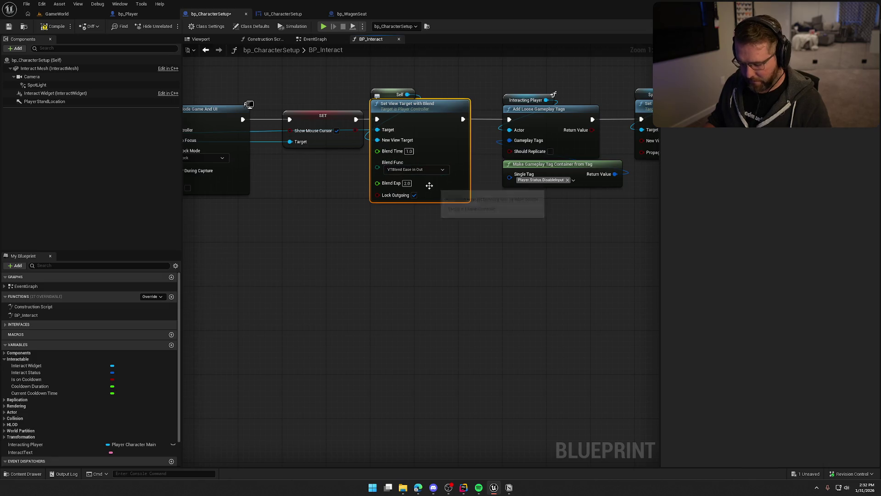
click(315, 39)
key(Delete)
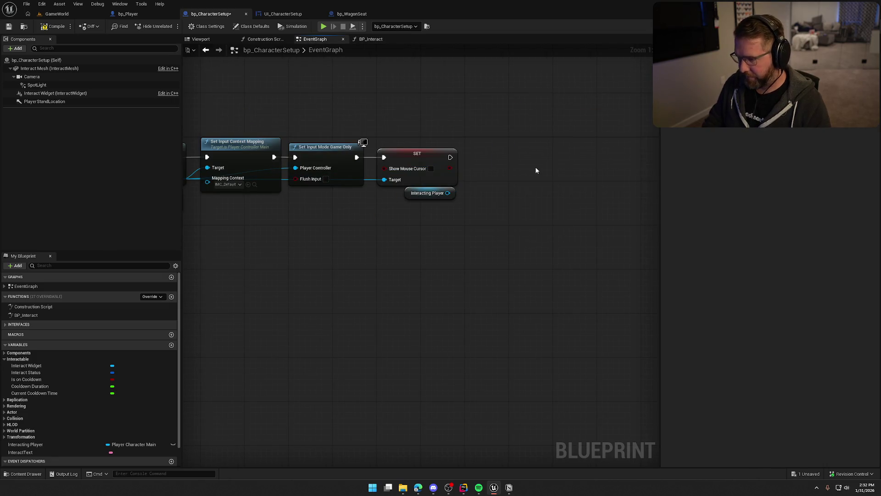
key(ctrl+v)
mouse_move(450, 157)
mouse_down()
mouse_move(499, 190)
mouse_move(505, 153)
mouse_up()
mouse_move(447, 193)
mouse_down()
mouse_move(498, 202)
mouse_move(472, 180)
mouse_move(292, 191)
mouse_move(354, 186)
mouse_up()
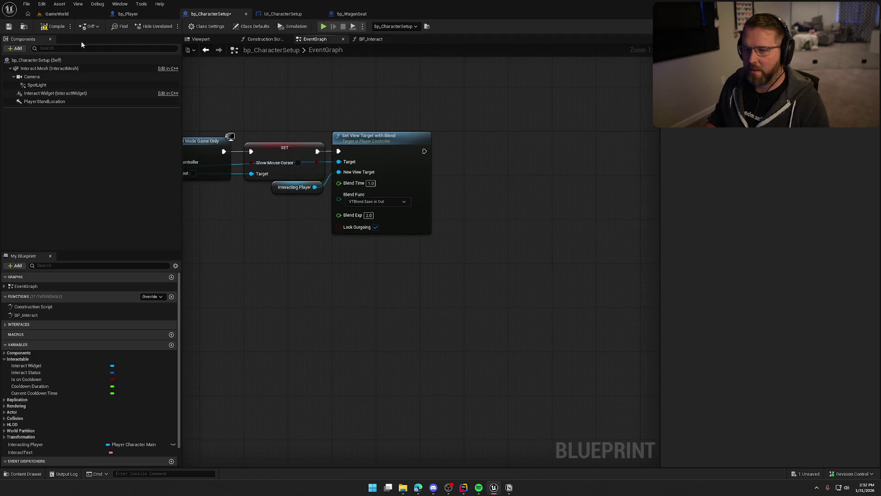
key(ctrl+s)
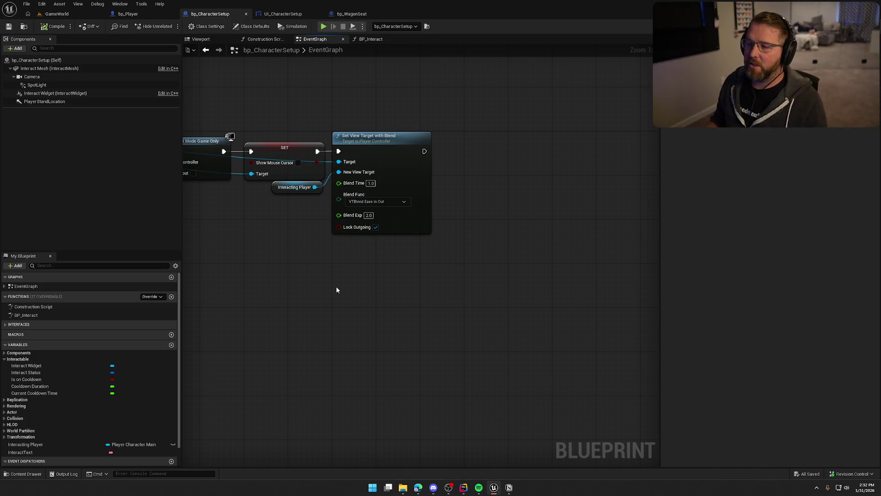
Review the saved Return To Character chain, then bring up BP_Interact's Set Visibility node
drag(410, 328, 458, 327)
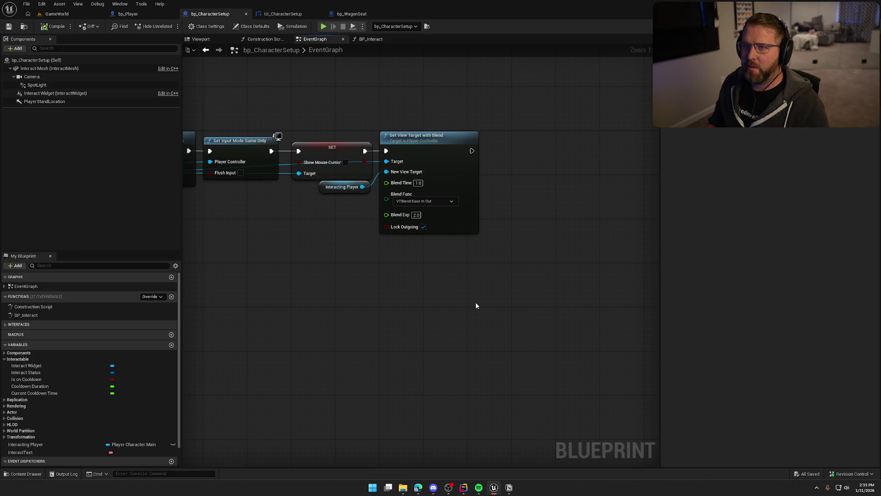
drag(475, 305, 399, 286)
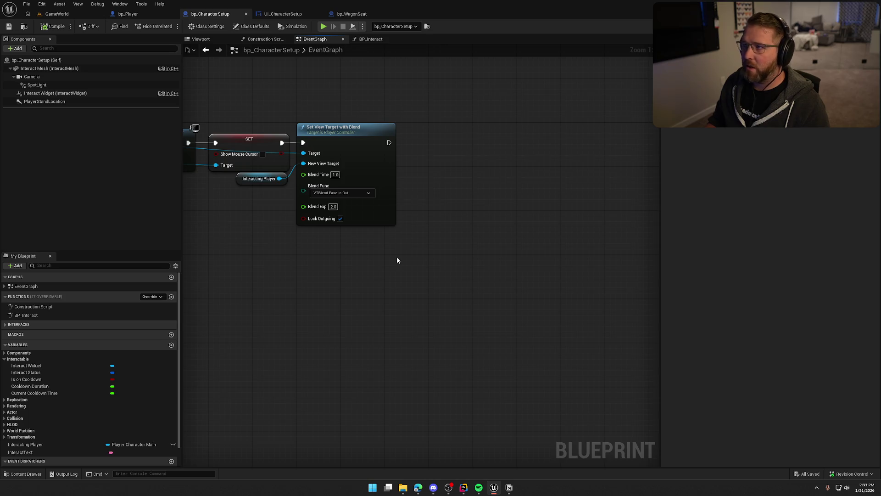
drag(458, 236, 488, 240)
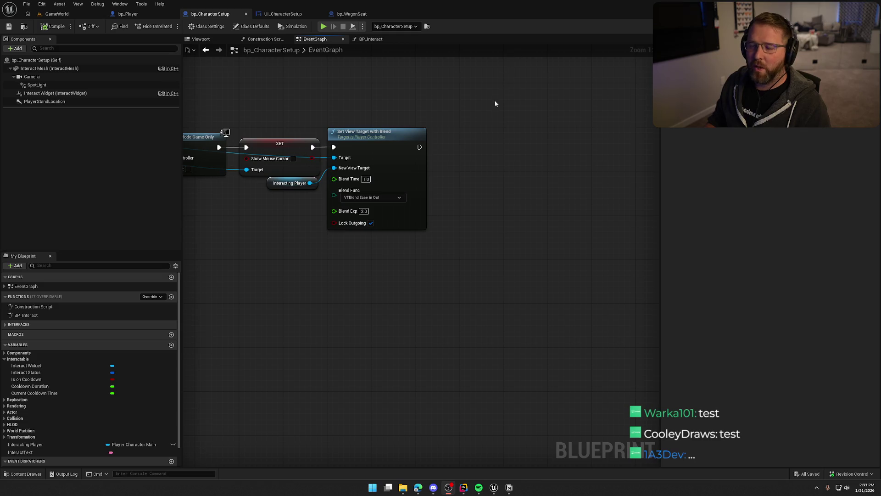
drag(404, 134, 460, 133)
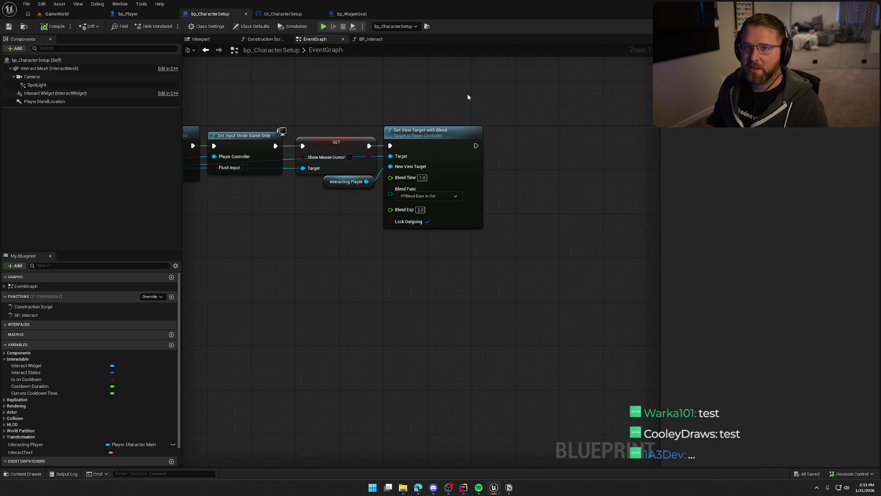
drag(529, 108, 502, 98)
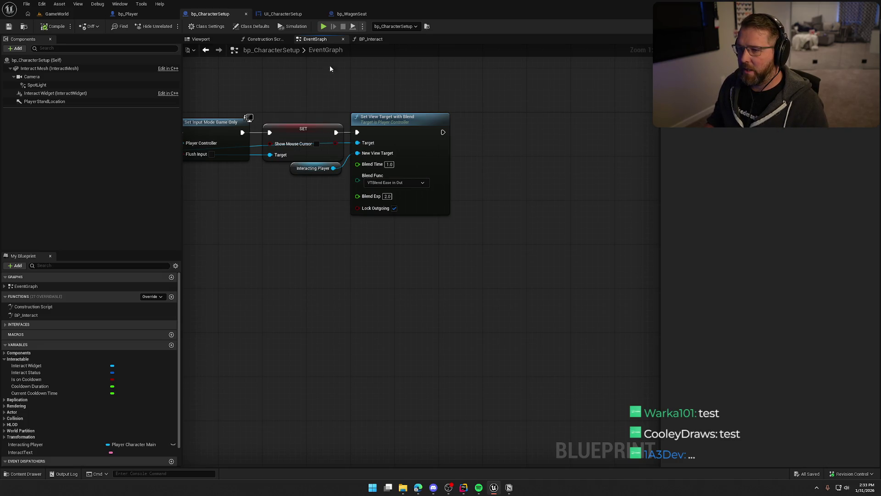
click(370, 40)
drag(452, 75, 320, 86)
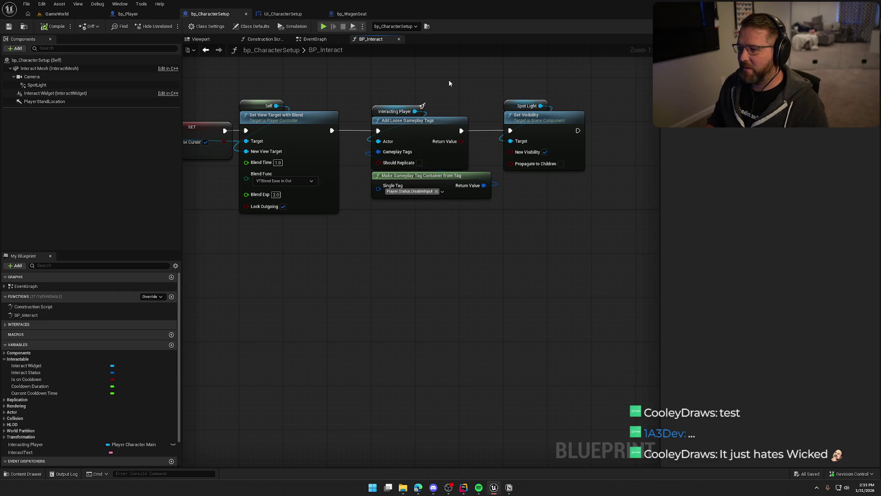
Copy BP_Interact's spotlight Set Visibility and tag container nodes and chain them after the view blend
mouse_move(594, 190)
mouse_down()
mouse_move(503, 110)
mouse_move(504, 93)
mouse_up()
drag(431, 219, 413, 193)
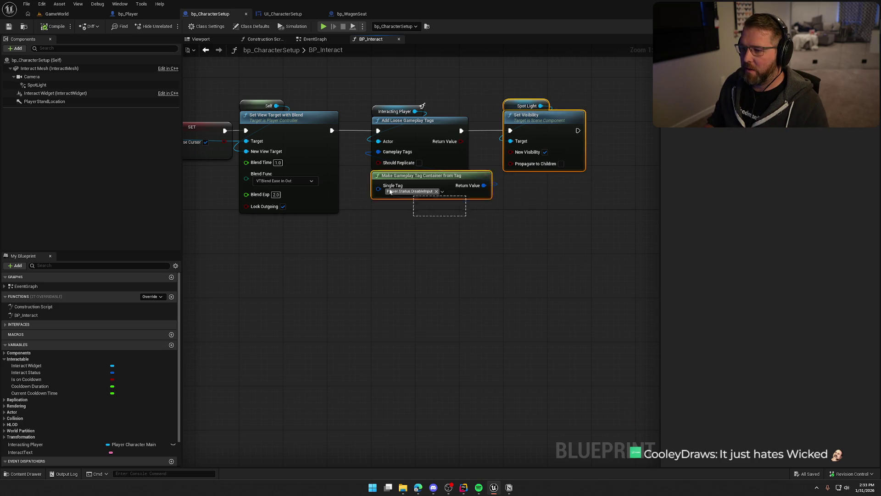
click(315, 39)
key(ctrl+v)
mouse_move(540, 182)
mouse_down()
mouse_move(382, 130)
mouse_move(572, 136)
mouse_move(586, 120)
mouse_up()
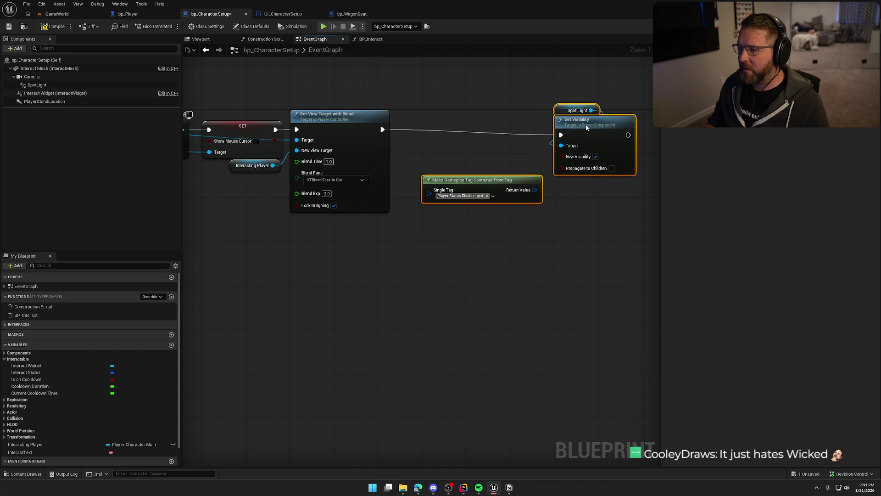
click(429, 113)
Add Remove Loose Gameplay Tags on a second Interacting Player getter
click(253, 165)
key(ctrl+c)
key(ctrl+v)
drag(466, 88, 471, 109)
text(get)
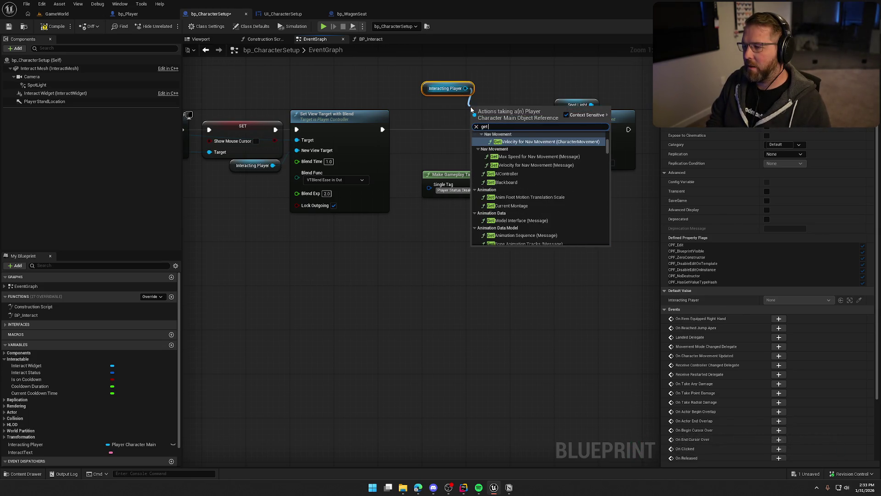
key(BackSpace)
key(BackSpace)
key(BackSpace)
text(remove loose)
key(Return)
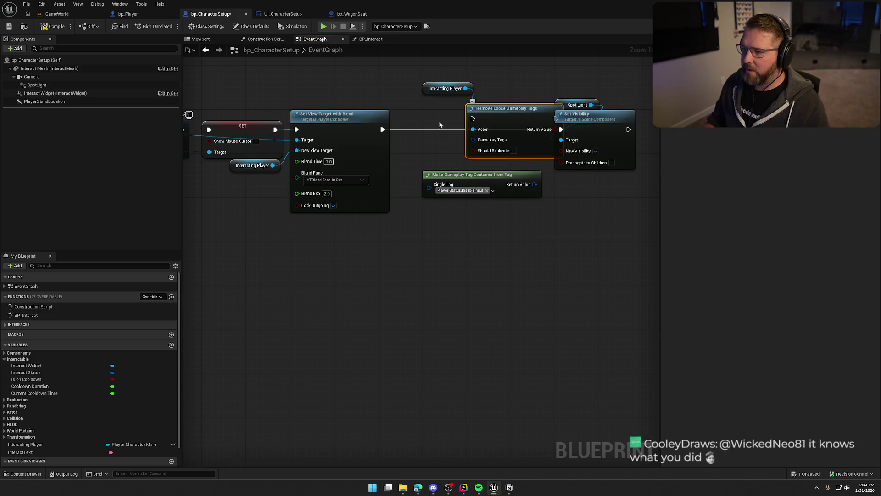
Wire the tag removal into the chain with the tag container as Gameplay Tags, then save
drag(505, 121, 462, 132)
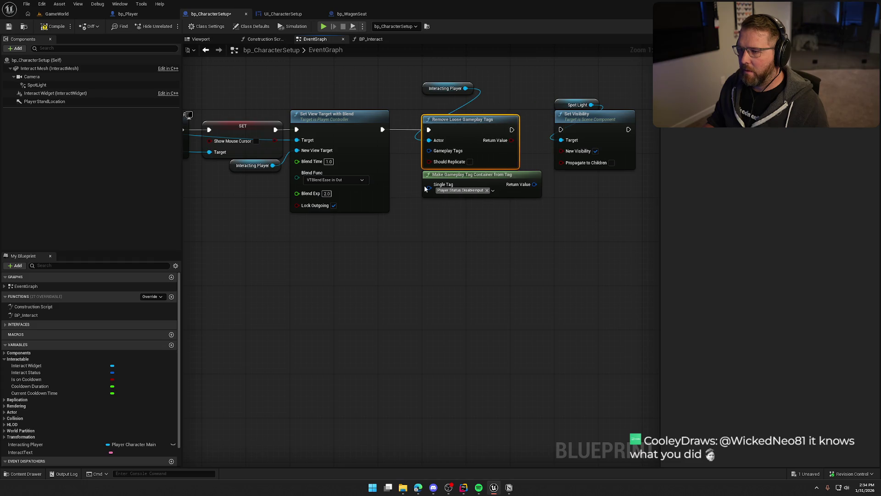
mouse_move(534, 184)
mouse_down()
mouse_move(422, 141)
mouse_move(430, 150)
mouse_up()
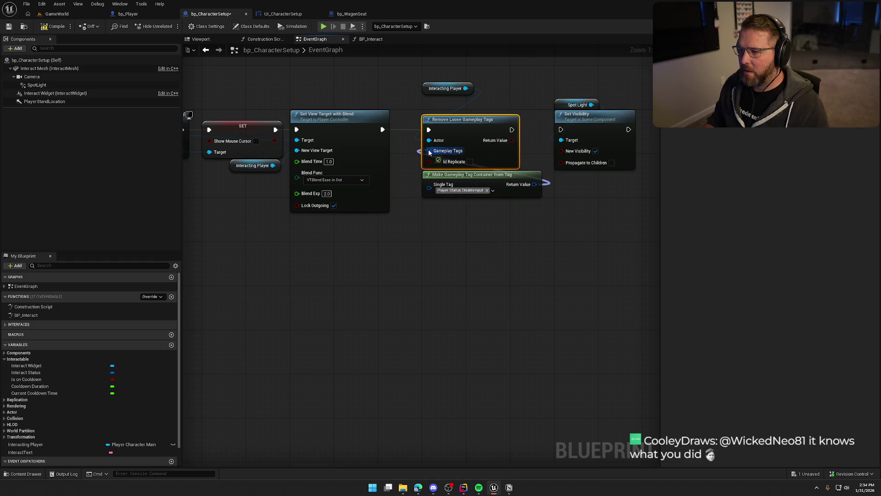
click(458, 98)
drag(454, 89, 455, 111)
click(427, 88)
key(ctrl+s)
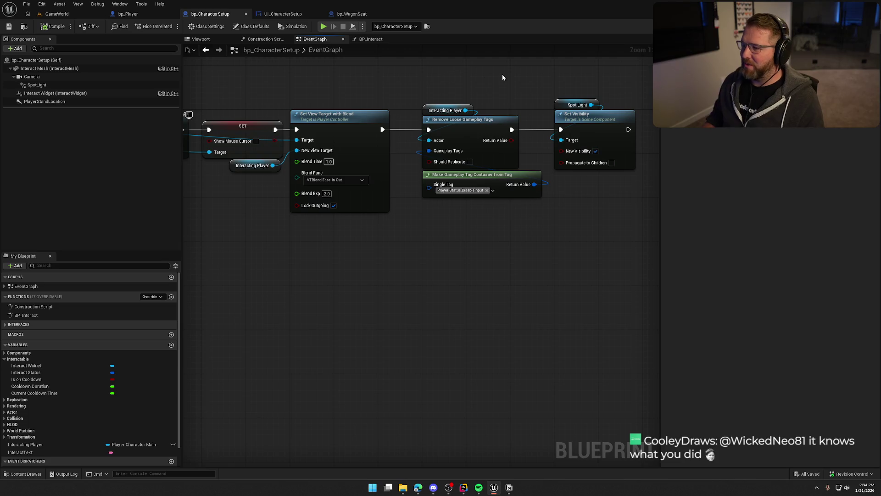
drag(481, 221, 573, 265)
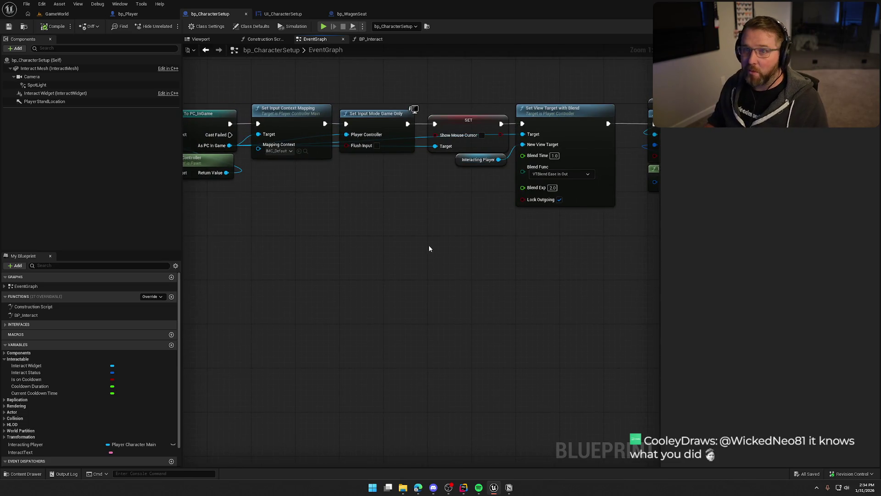
In UI_CharacterSetup, run Deactivate Widget after Return to Character, save, and return to bp_CharacterSetup
click(371, 39)
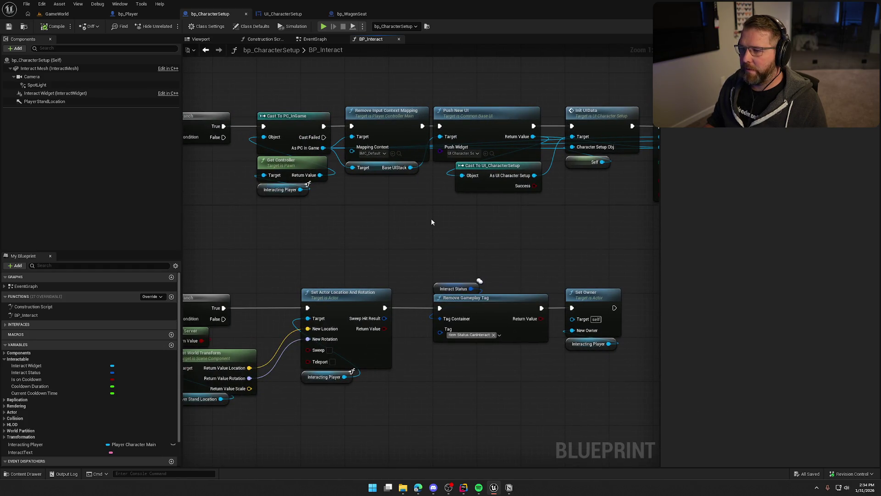
click(282, 14)
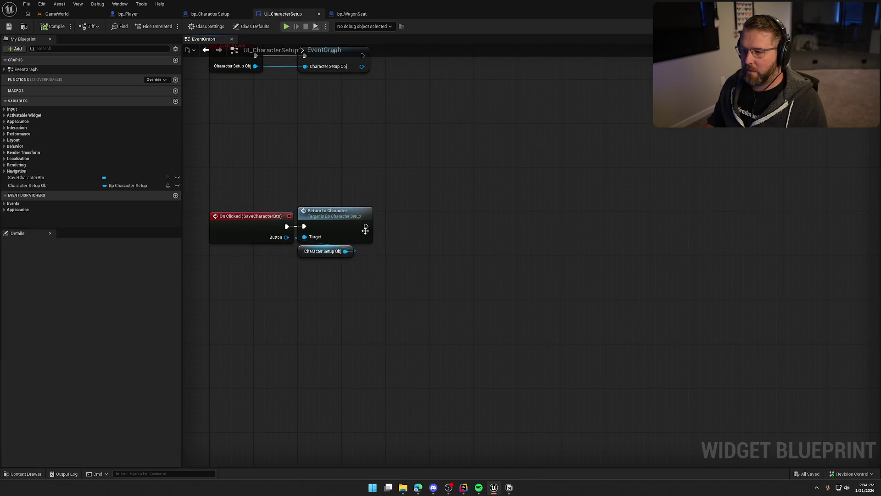
drag(366, 226, 403, 228)
text(deact)
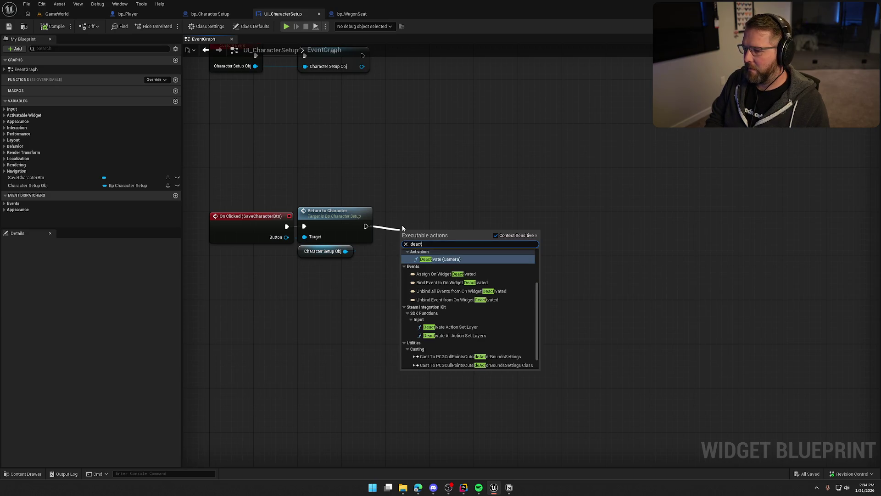
text(ivate)
scroll(458, 268, up, 2)
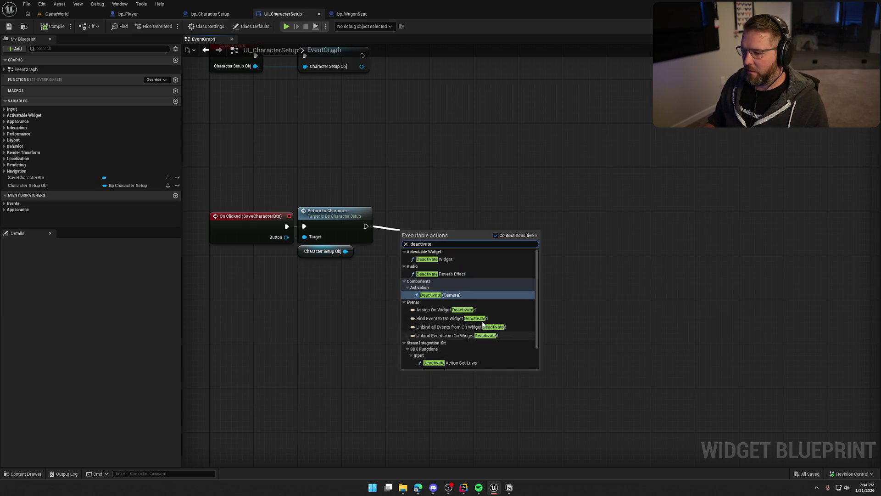
click(455, 259)
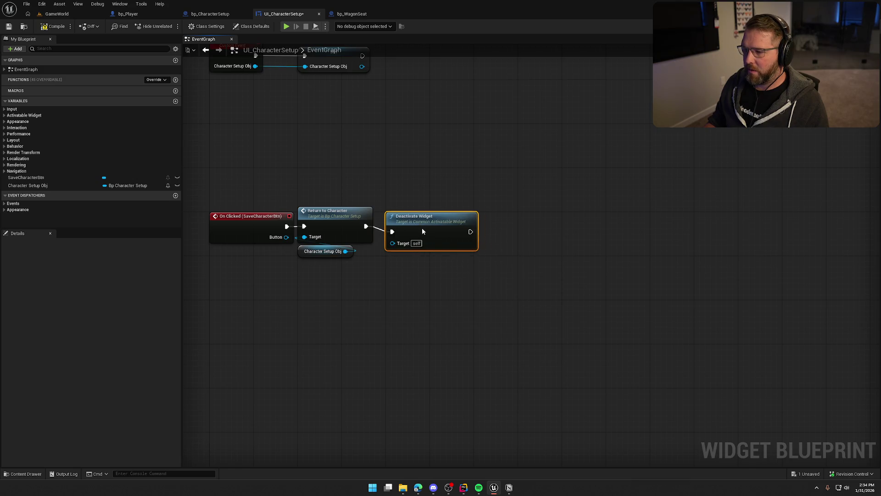
drag(419, 224, 419, 219)
click(419, 137)
click(55, 27)
click(210, 14)
mouse_move(456, 203)
mouse_down()
mouse_move(524, 199)
mouse_move(385, 202)
mouse_up()
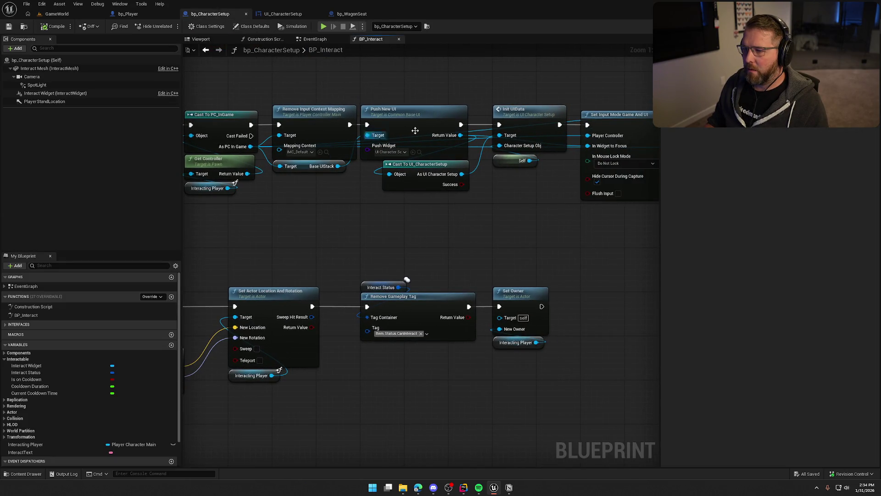
Inspect BP_Interact's Interact Status, Remove Gameplay Tag and Set Owner nodes, then view the Return To Character chain
mouse_move(480, 211)
mouse_down()
mouse_move(366, 229)
mouse_move(267, 222)
mouse_move(303, 223)
mouse_move(298, 237)
mouse_move(613, 184)
mouse_move(473, 181)
mouse_move(509, 284)
mouse_move(486, 281)
mouse_up()
mouse_move(237, 144)
mouse_down()
mouse_move(353, 197)
mouse_move(601, 277)
mouse_up()
click(495, 286)
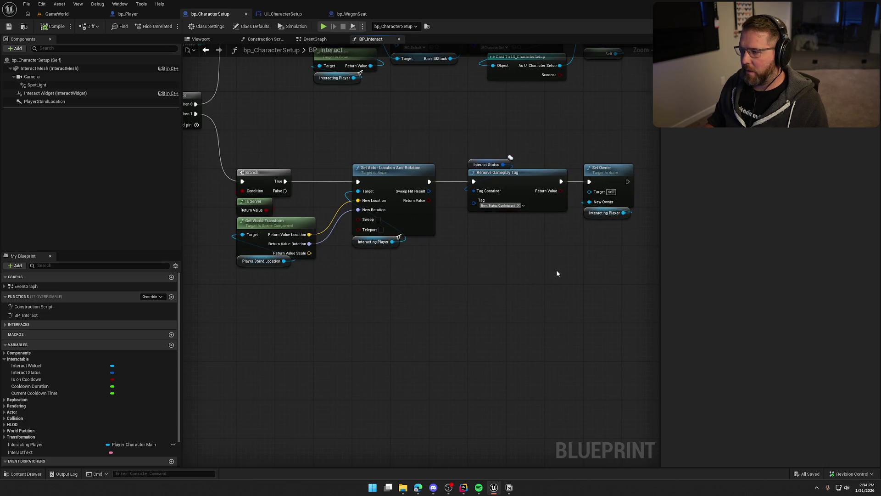
drag(580, 261, 562, 271)
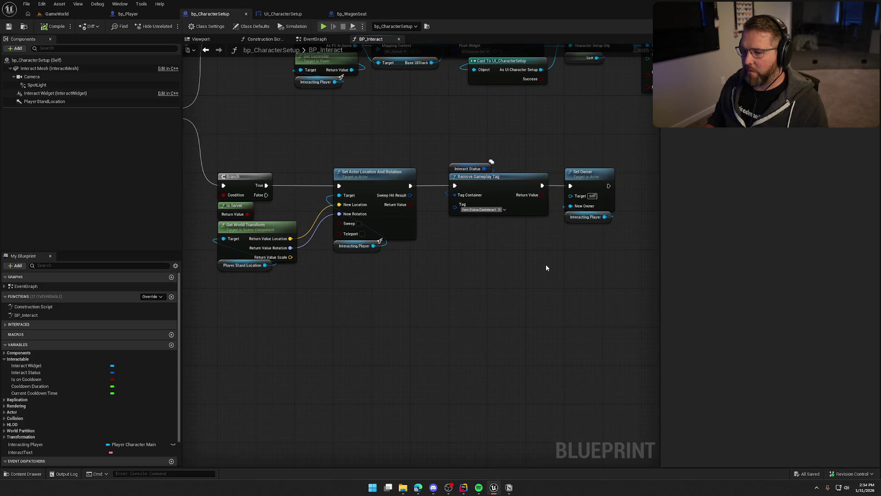
drag(443, 147, 587, 242)
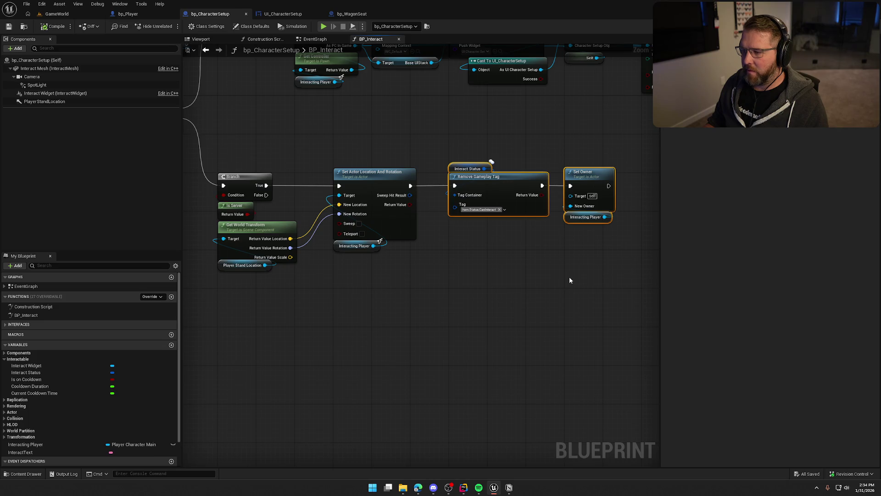
ctrl+click(588, 174)
drag(573, 140, 459, 129)
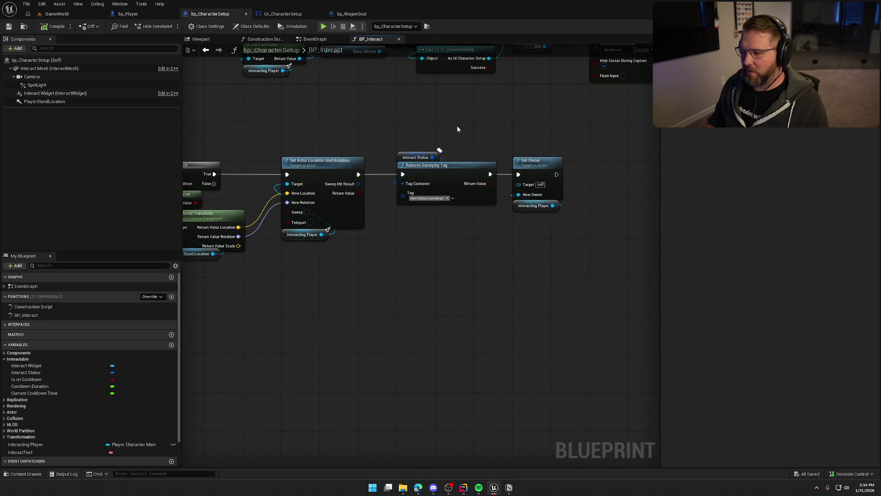
click(449, 255)
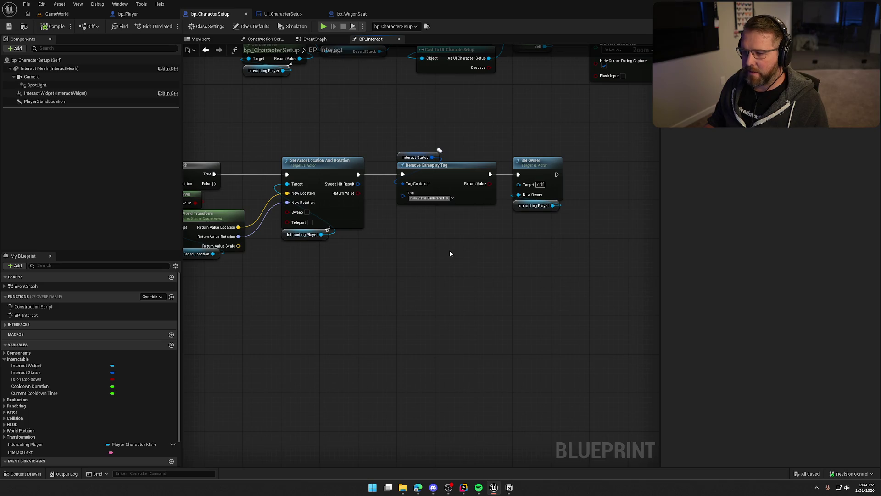
drag(447, 248, 487, 252)
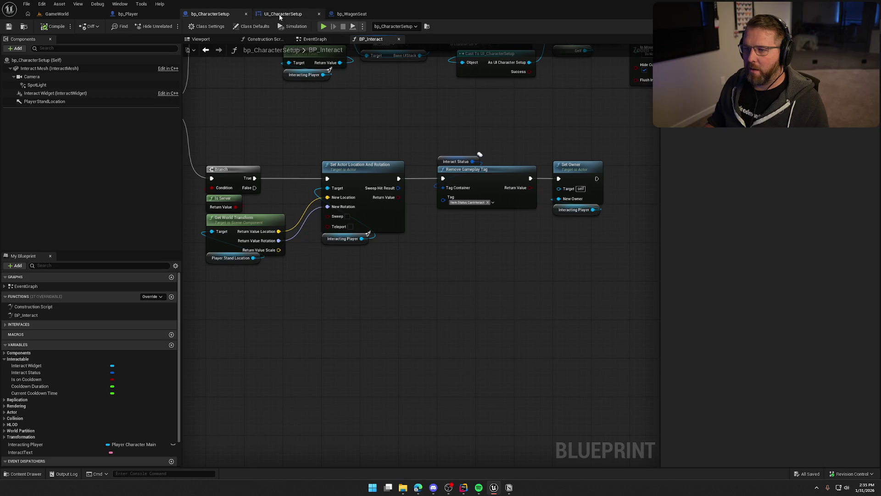
click(315, 39)
mouse_move(338, 120)
mouse_down()
mouse_move(577, 261)
mouse_move(492, 190)
mouse_up()
Create a custom event named Server_ResetInteraction set to Run on Server
right_click(235, 190)
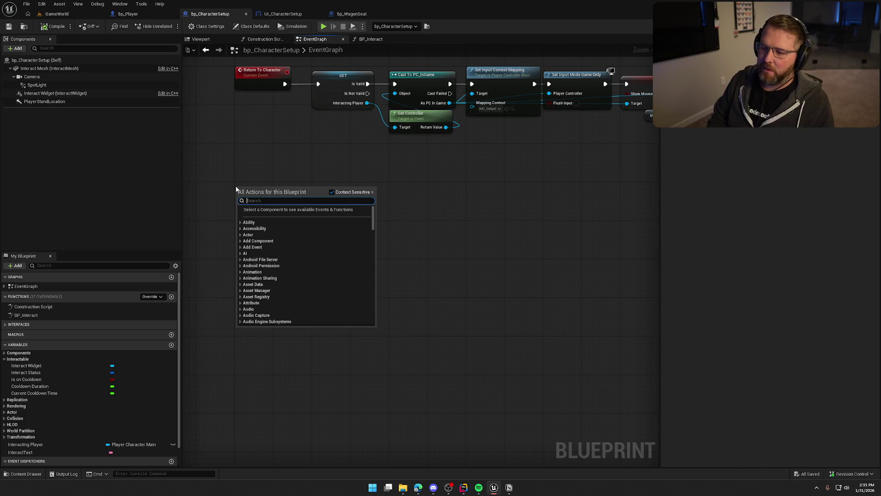
text(custom event)
key(Return)
text(Server)
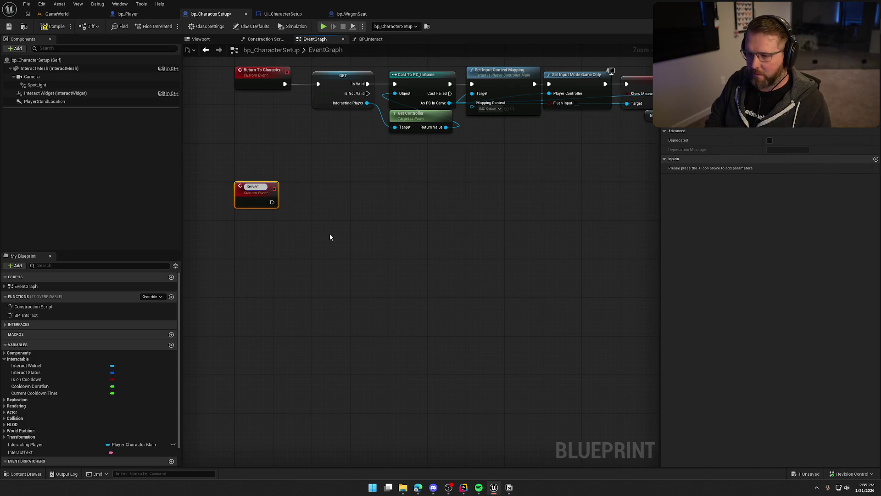
text(_Reset)
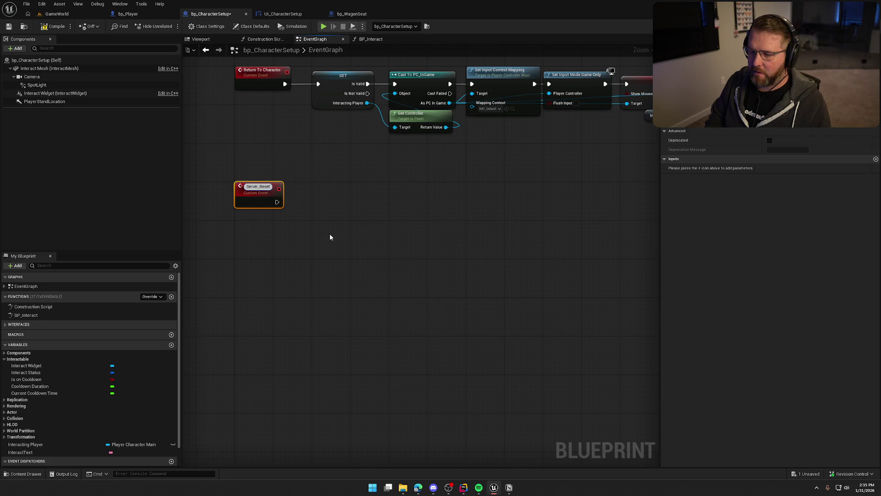
text(Interaction)
key(Return)
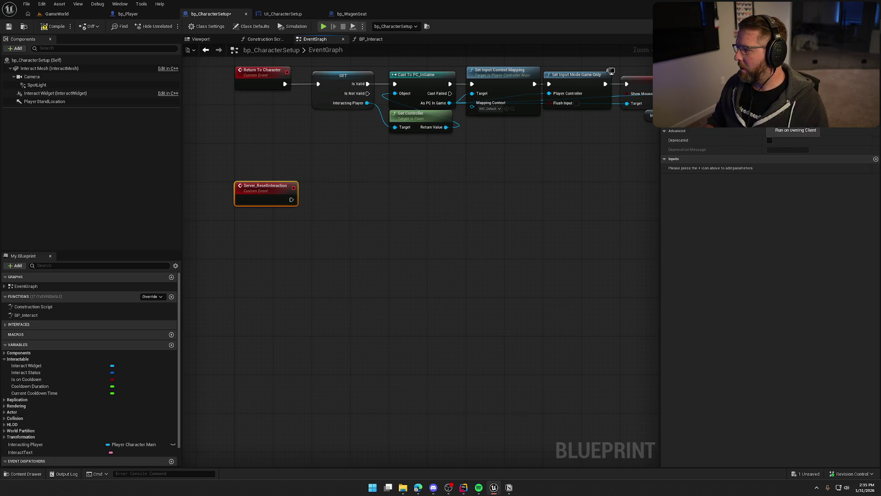
click(796, 121)
click(502, 249)
scroll(469, 240, up, 3)
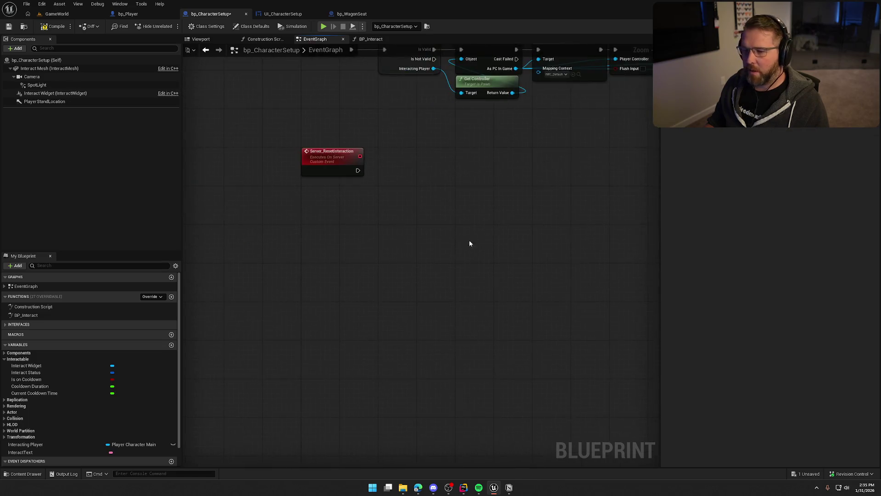
Add Gameplay Tag Item.Status.CanInteract to an Interact Status getter after the event
drag(26, 373, 332, 194)
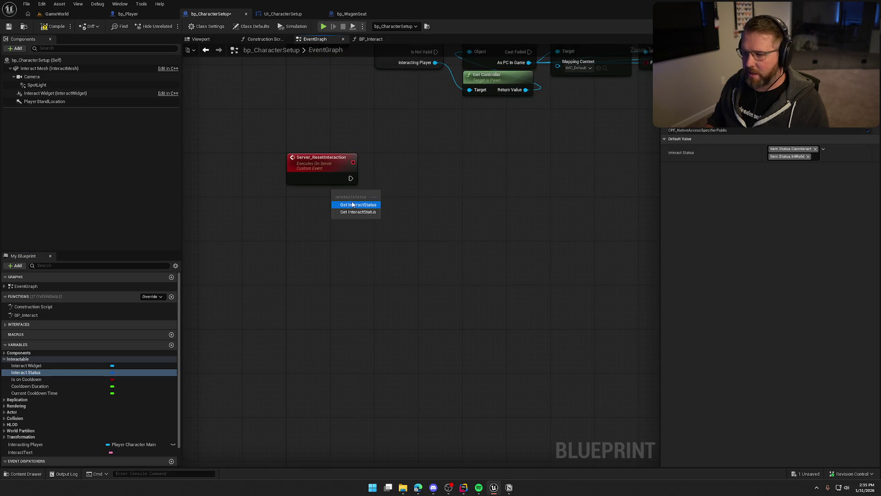
click(352, 205)
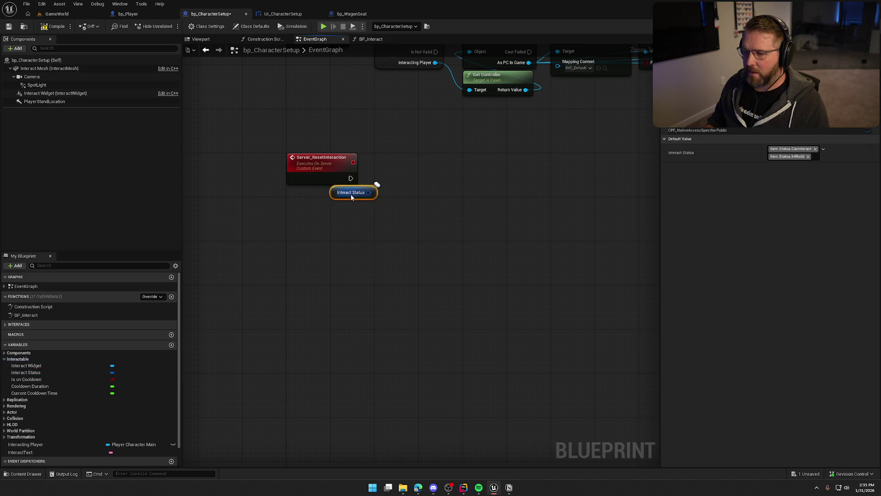
drag(346, 203, 384, 200)
text(add g)
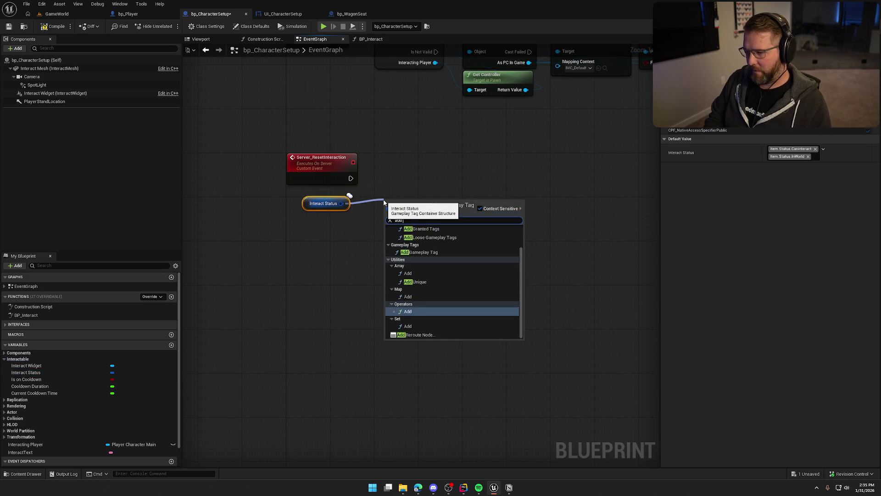
click(432, 283)
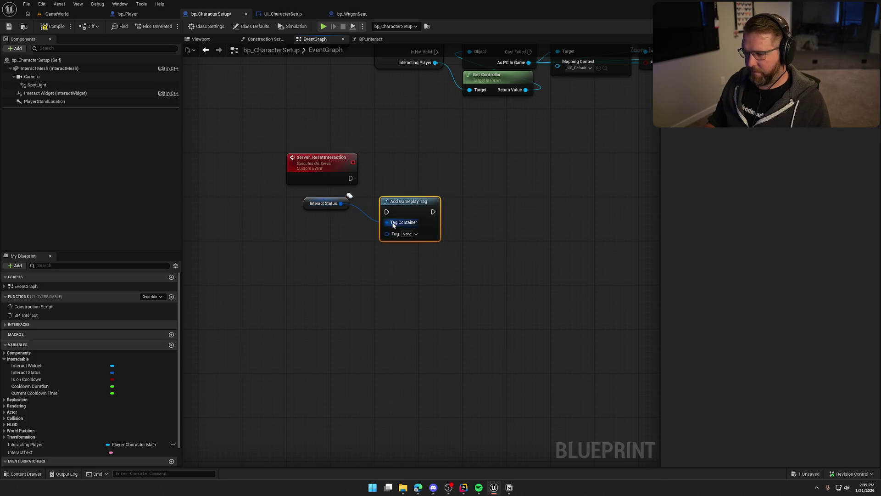
drag(414, 213, 409, 180)
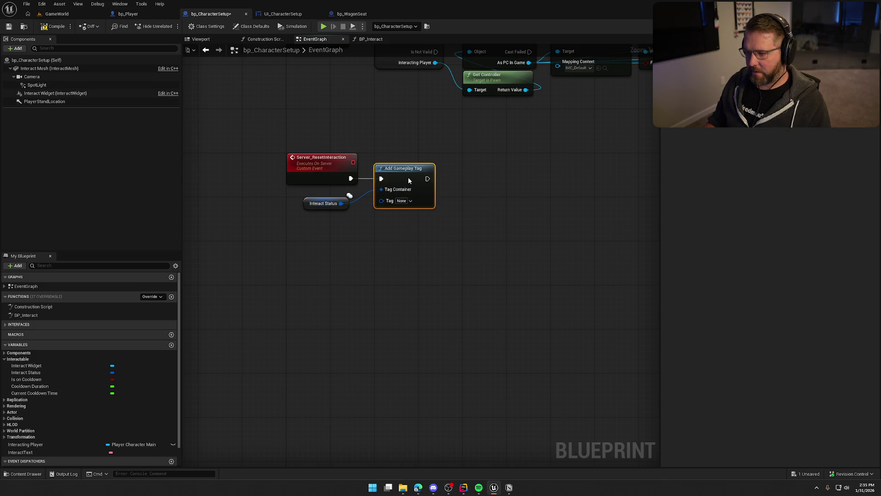
click(401, 202)
text(canin)
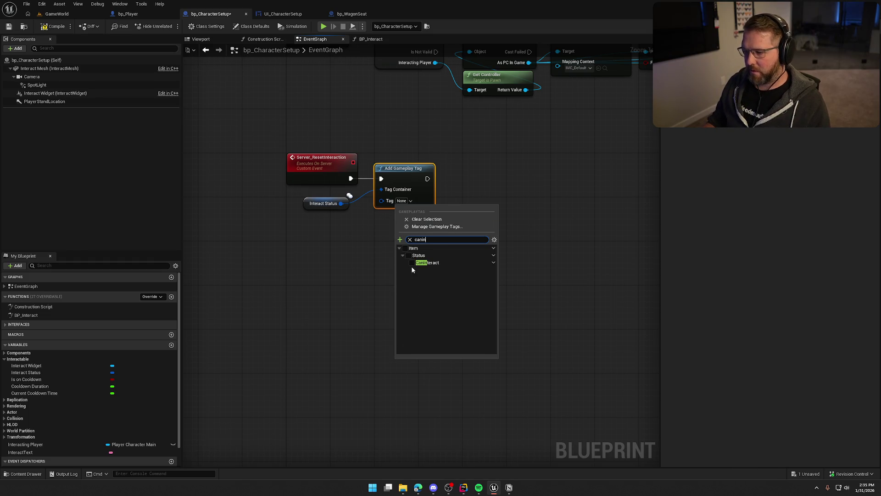
click(412, 263)
drag(316, 206, 388, 156)
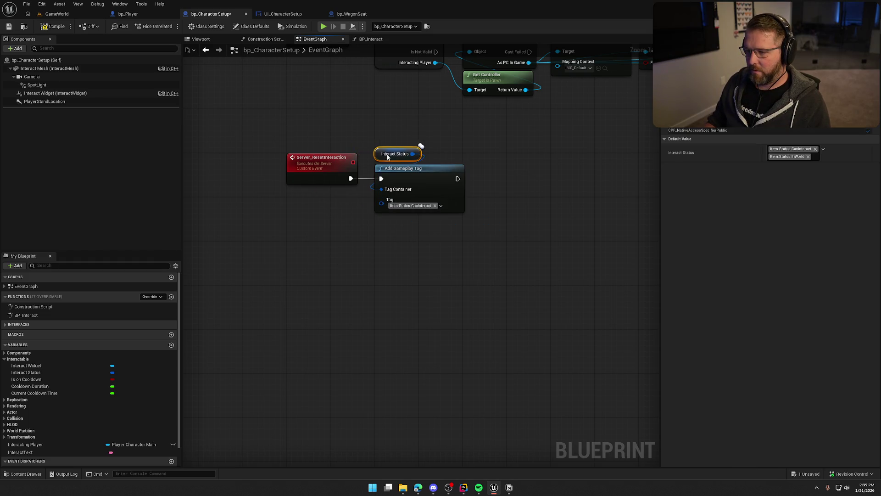
click(377, 164)
Add a Set Owner node after Add Gameplay Tag, then delete it again
text(set owner)
drag(427, 184, 466, 176)
key(Return)
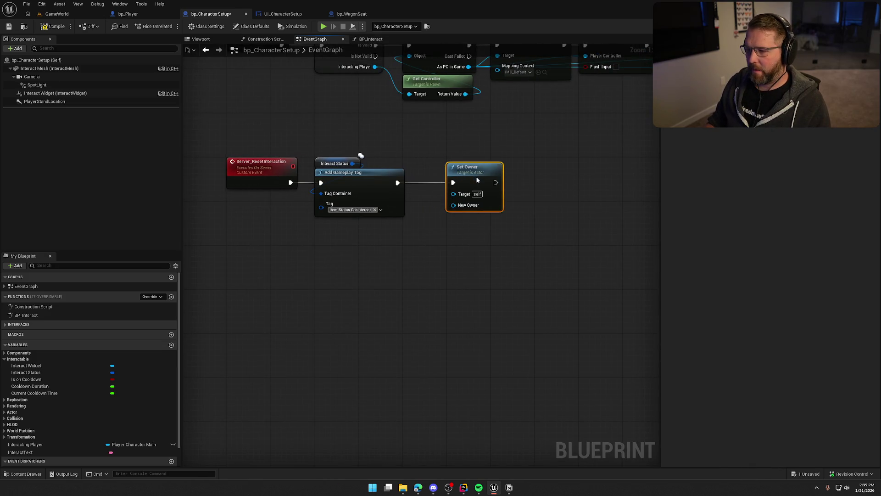
drag(406, 260, 368, 263)
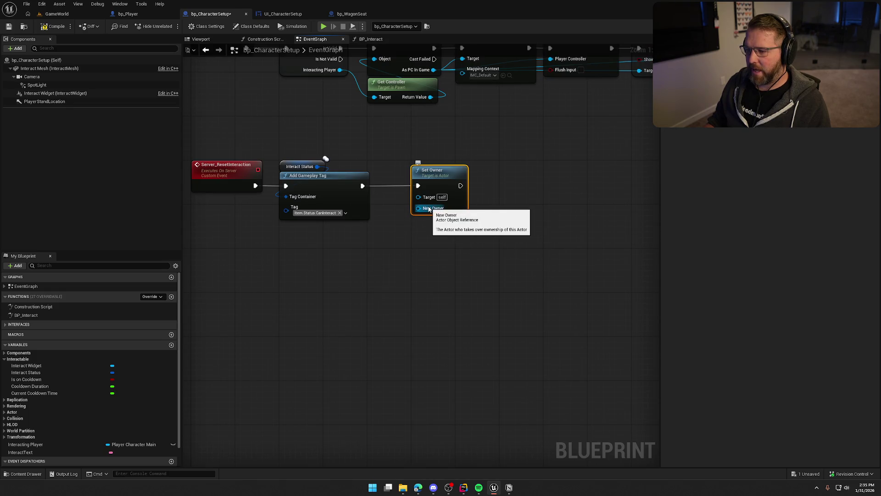
drag(501, 234, 475, 194)
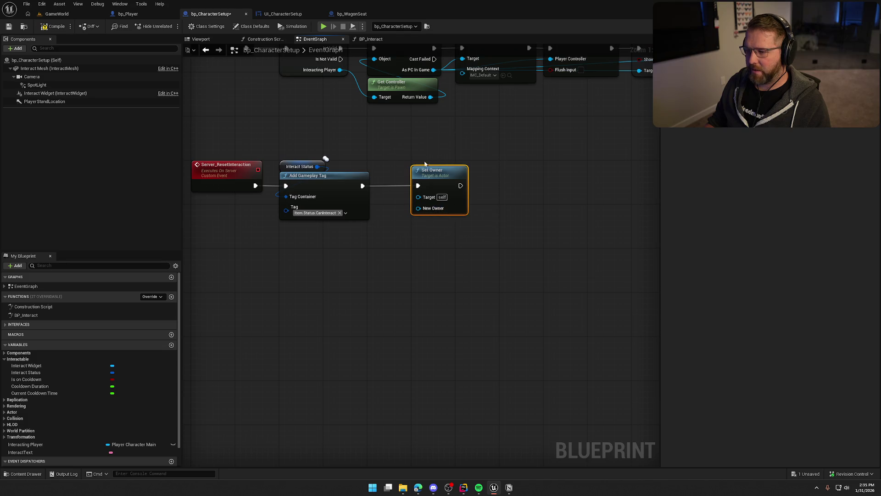
key(Delete)
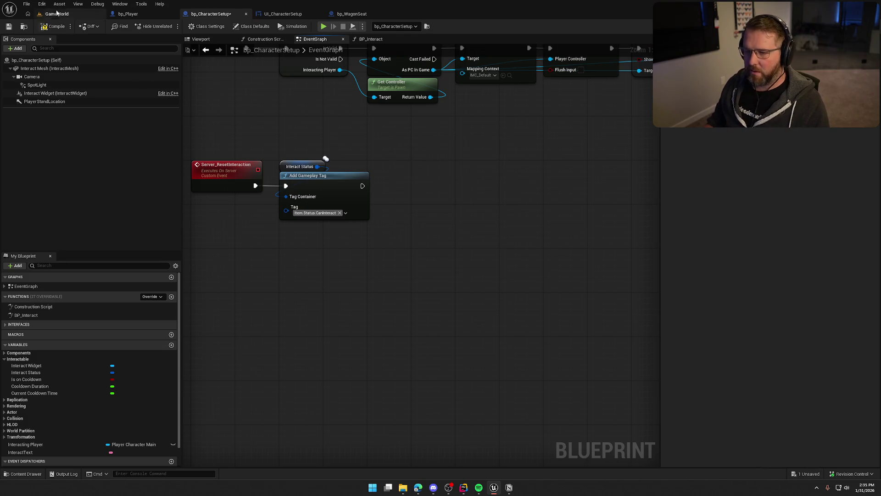
Save, then call Server Reset Interaction after the spotlight's Set Visibility
key(ctrl+s)
mouse_move(422, 141)
mouse_down()
mouse_move(403, 252)
mouse_move(490, 283)
mouse_move(517, 243)
mouse_move(489, 296)
mouse_move(272, 277)
mouse_move(334, 305)
mouse_move(371, 146)
mouse_move(414, 148)
mouse_up()
text(server re)
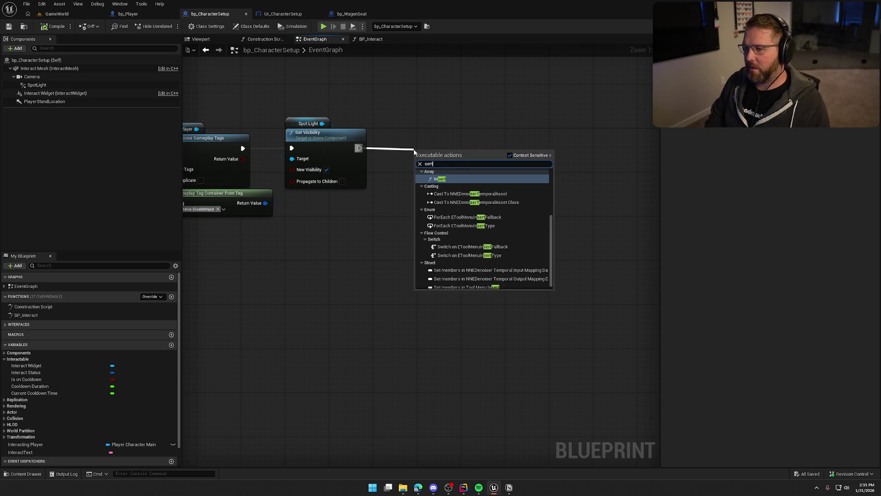
text(set)
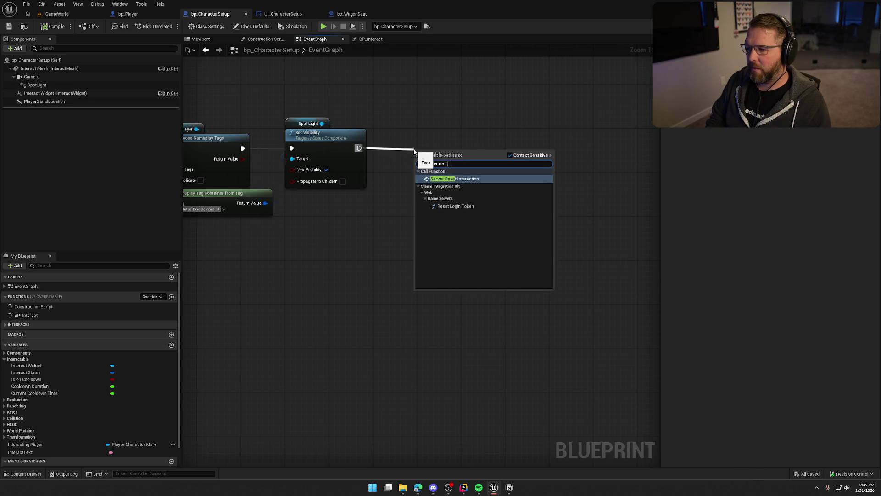
key(Return)
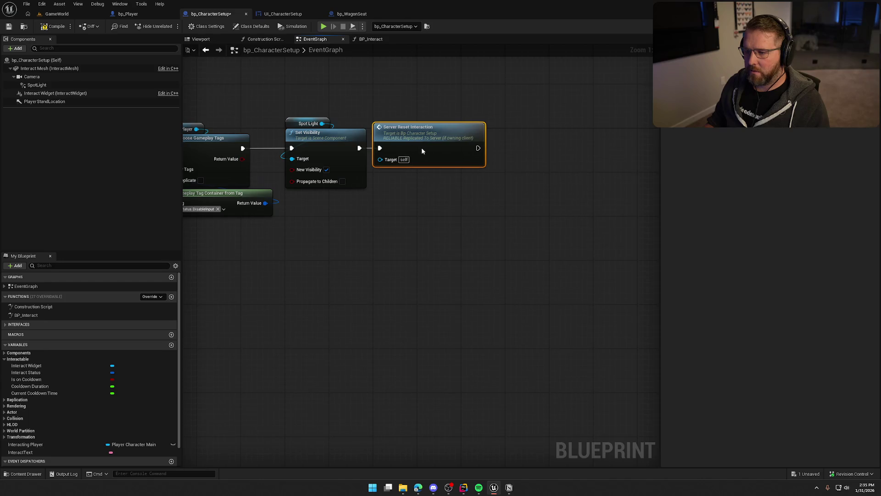
drag(421, 147, 495, 212)
Glance over the BP_Interact graph and switch to the GameWorld level
click(371, 39)
mouse_move(395, 116)
mouse_down()
mouse_move(463, 199)
mouse_move(574, 236)
mouse_move(454, 73)
mouse_move(467, 222)
mouse_up()
click(56, 14)
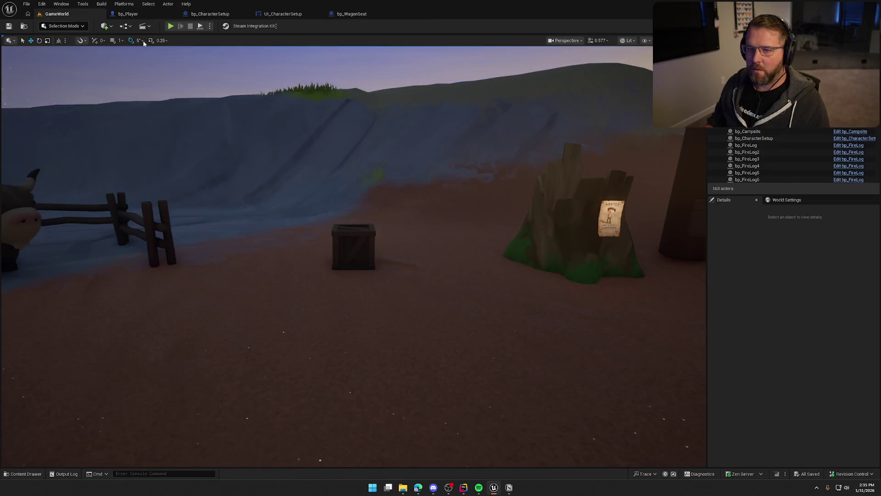
Play-test by running to the station, opening customization with E, and saving the character
click(170, 27)
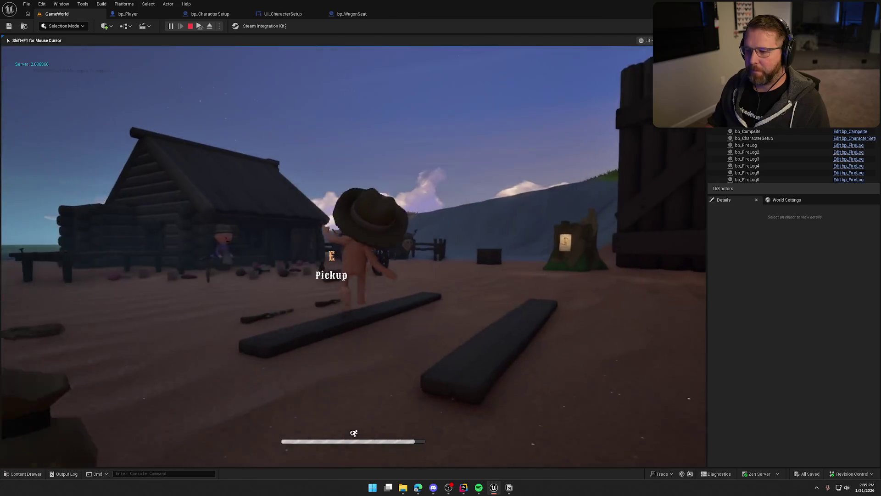
key(w)
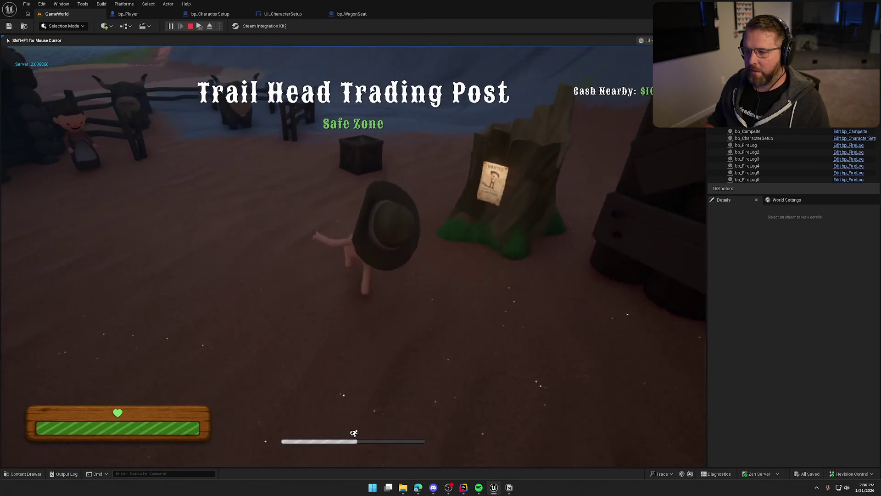
key(e)
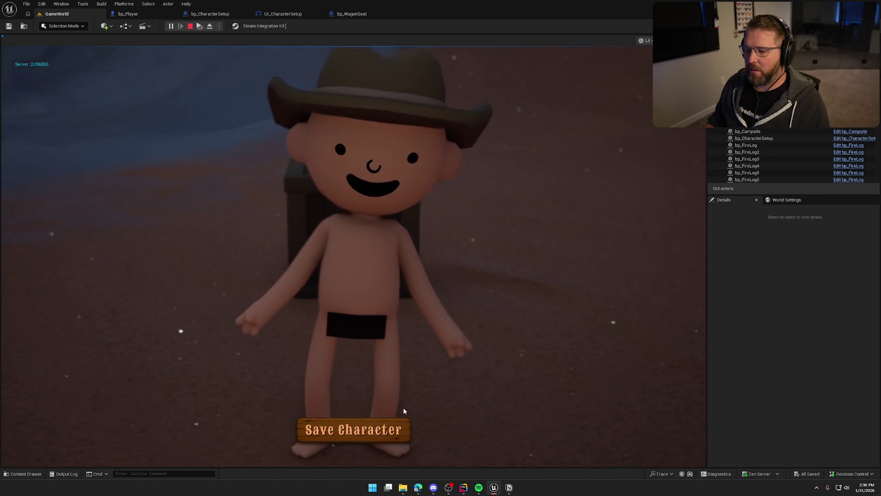
click(357, 431)
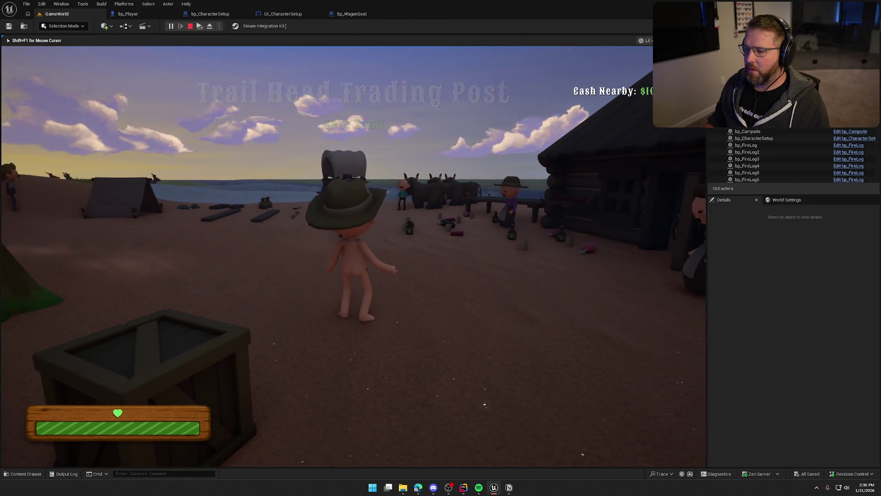
key(Escape)
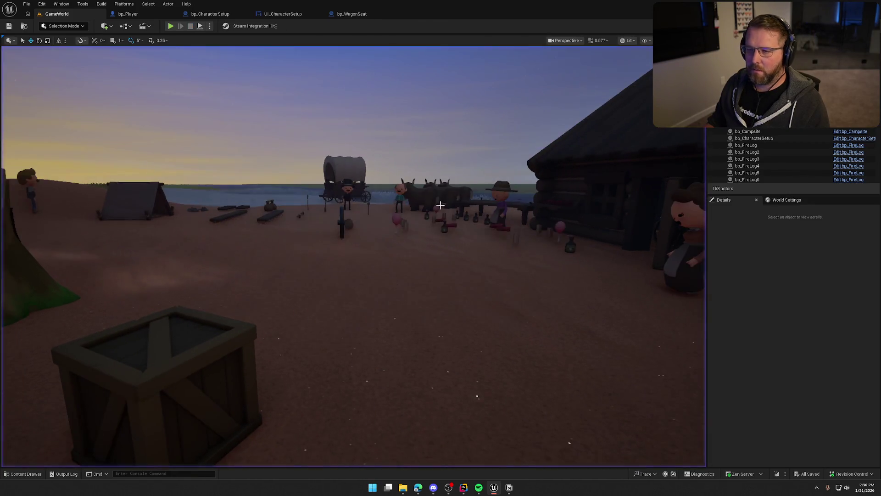
Start another play test and use the setup station twice, saving the character each time
key(alt+p)
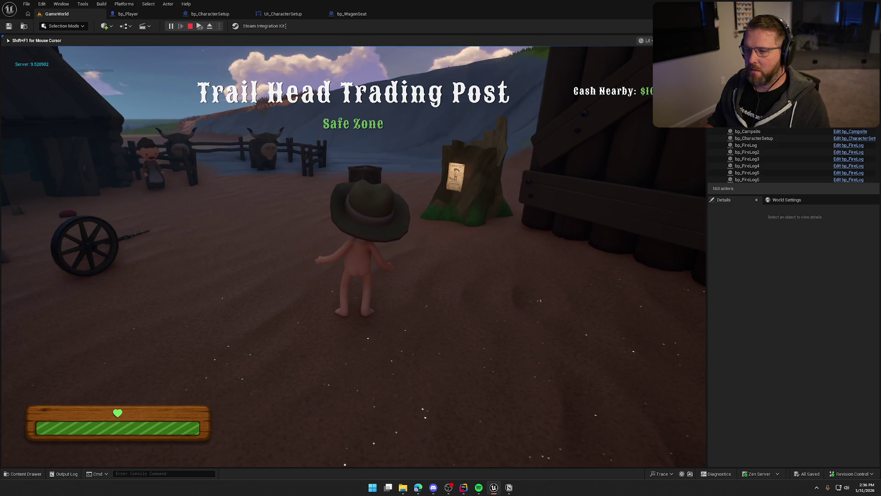
key(shift+w)
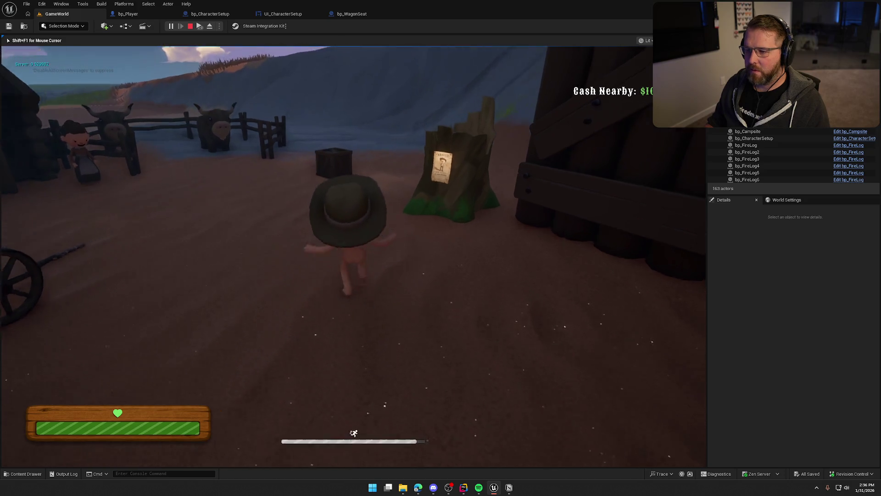
key(e)
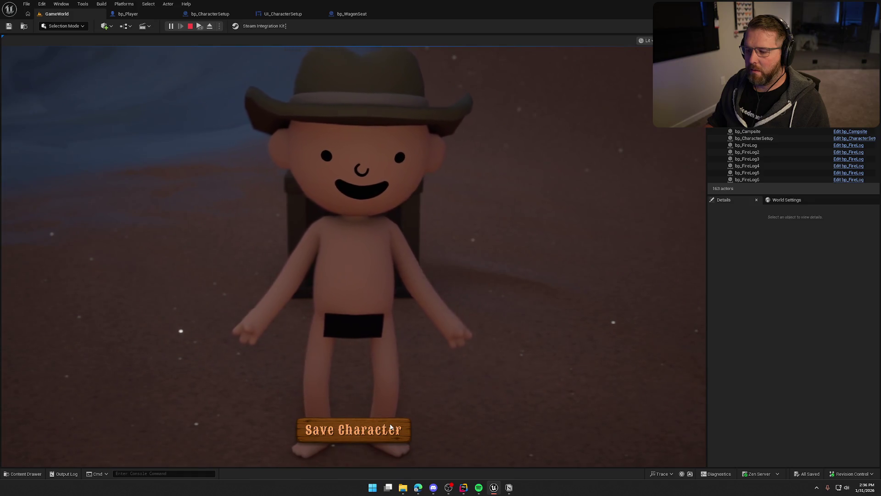
click(368, 430)
key(w)
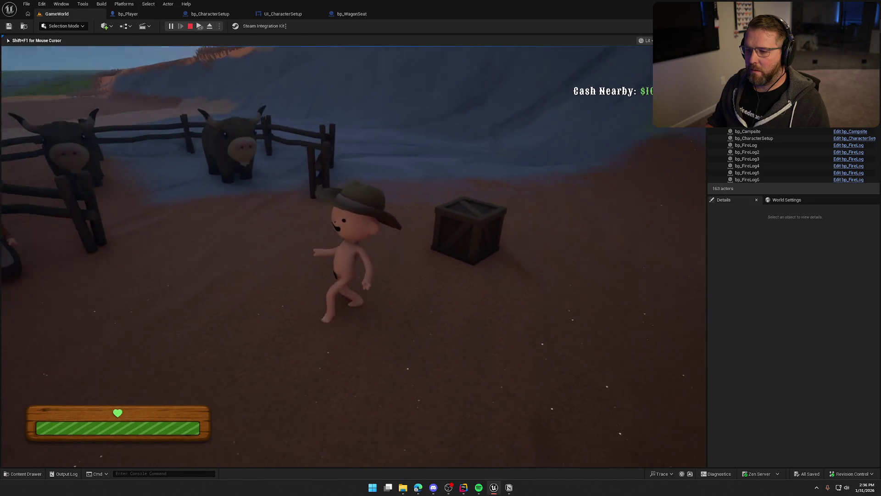
key(s)
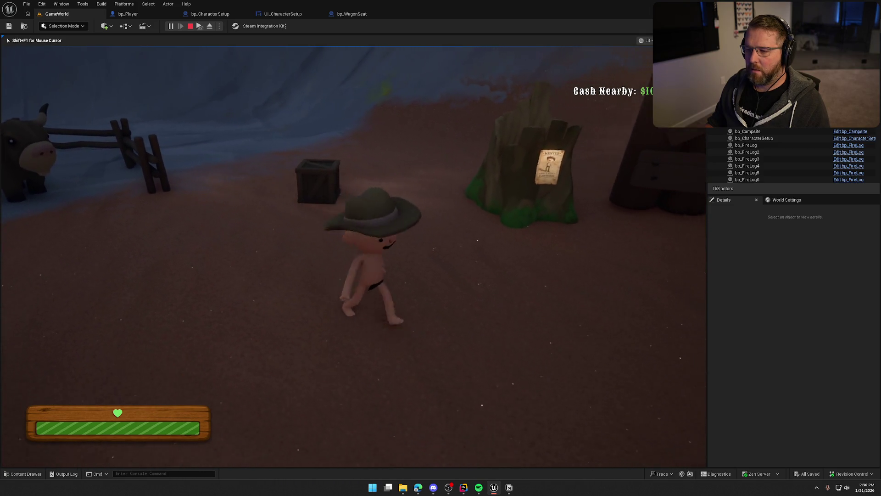
key(w)
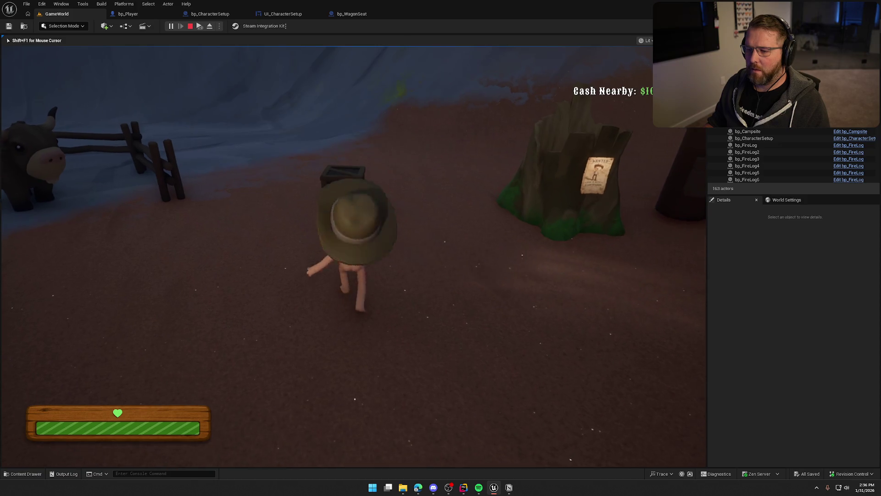
key(e)
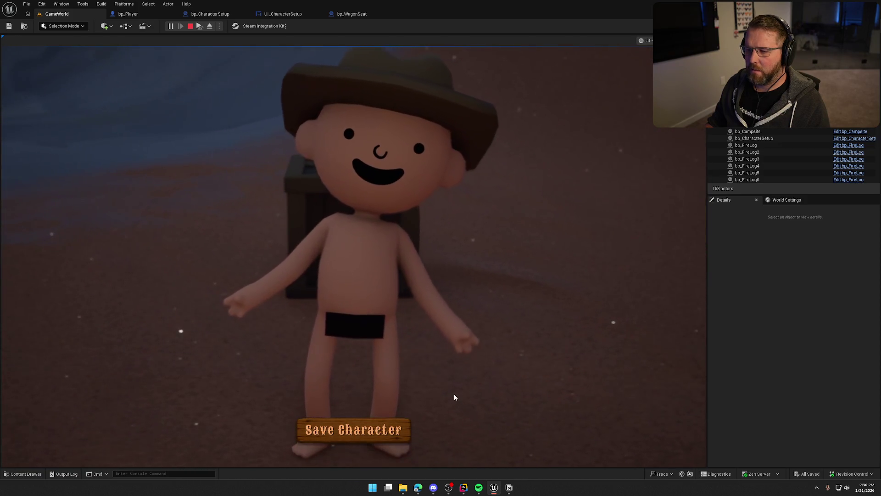
click(398, 428)
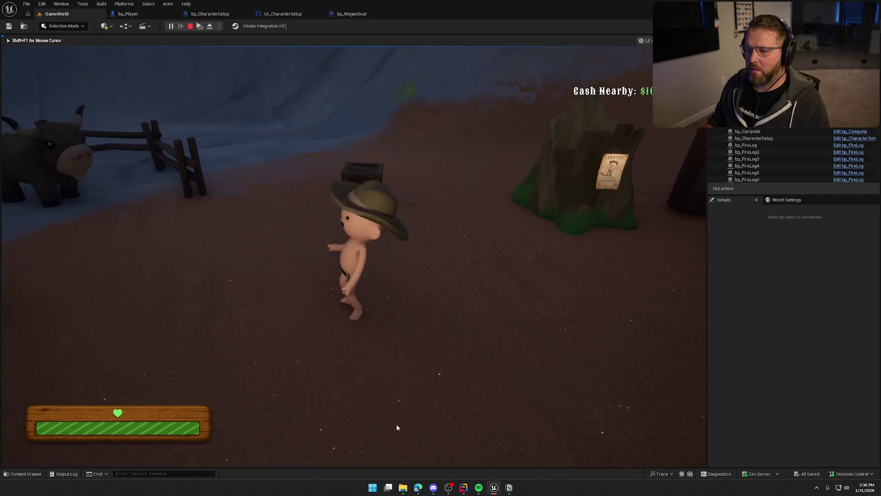
Stop play and view the UI_CharacterSetup widget's InitUIData and SET nodes
key(Escape)
click(271, 14)
mouse_move(446, 174)
mouse_down()
mouse_move(423, 331)
mouse_move(622, 234)
mouse_up()
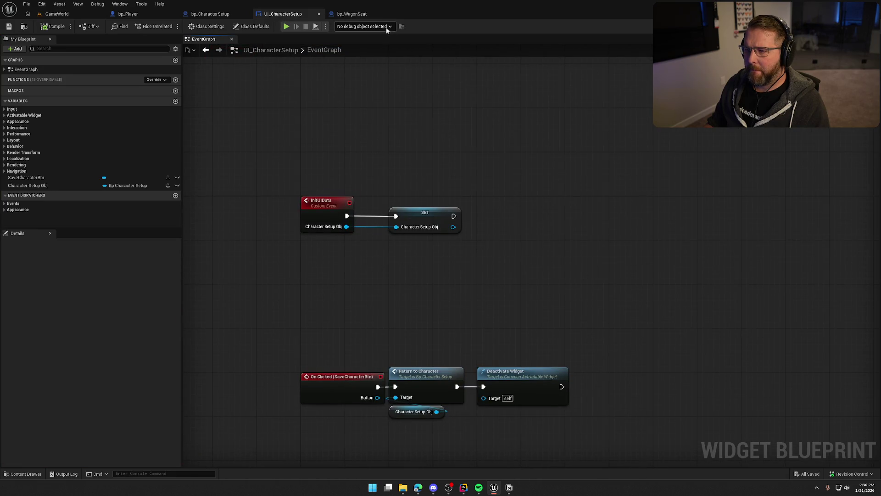
Close bp_WagonSeat and bring up bp_CharacterSetup's event graph near Return To Character
click(369, 17)
middle_click(338, 20)
click(211, 14)
mouse_move(294, 212)
mouse_down()
mouse_move(366, 242)
mouse_move(250, 245)
mouse_up()
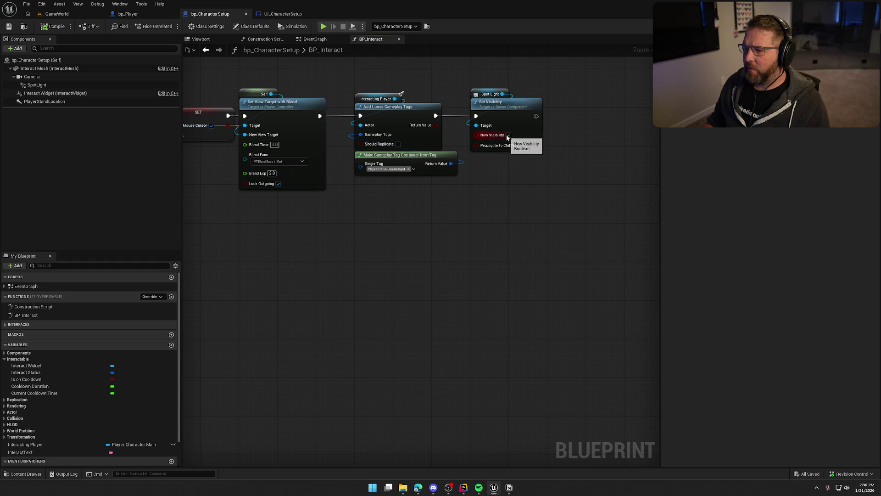
click(315, 39)
mouse_move(317, 120)
mouse_down()
mouse_move(532, 221)
mouse_move(510, 193)
mouse_up()
scroll(418, 170, down, 2)
drag(337, 227, 604, 235)
Uncheck New Visibility on the Spot Light Set Visibility node in Server Reset Interaction
drag(315, 154, 552, 252)
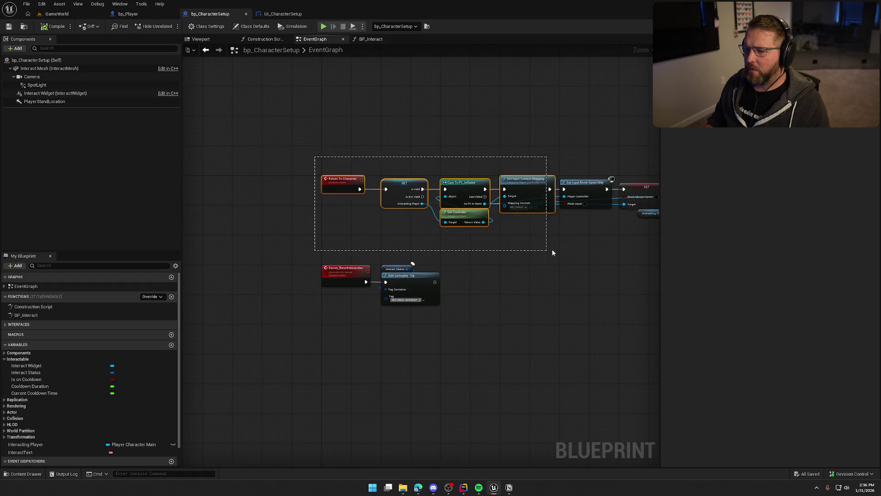
scroll(466, 262, up, 2)
drag(467, 262, 295, 262)
scroll(364, 274, up, 2)
drag(364, 274, 240, 273)
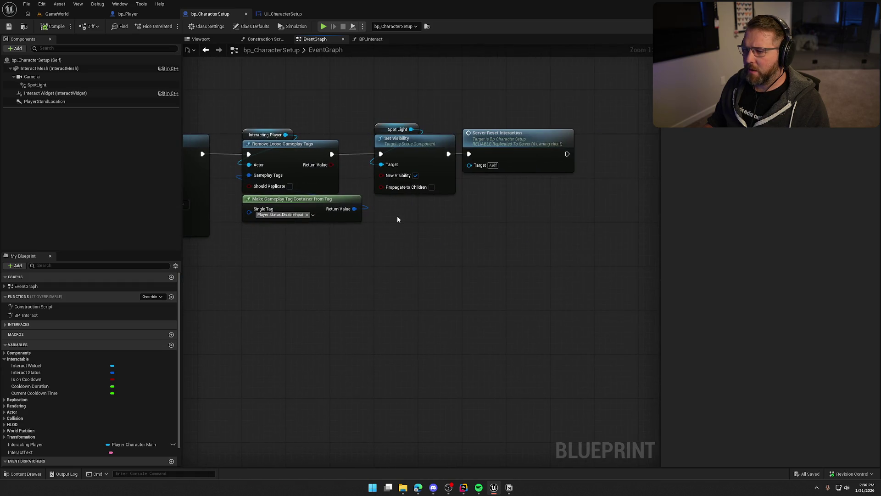
click(415, 175)
drag(409, 270, 520, 245)
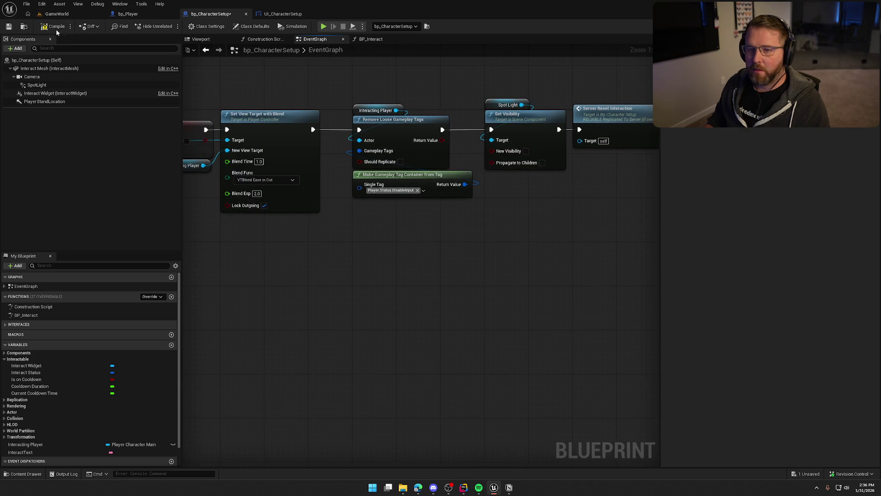
Switch to the GameWorld level and start a play test
mouse_move(280, 265)
mouse_down()
mouse_move(555, 251)
mouse_move(501, 254)
mouse_up()
scroll(490, 208, down, 2)
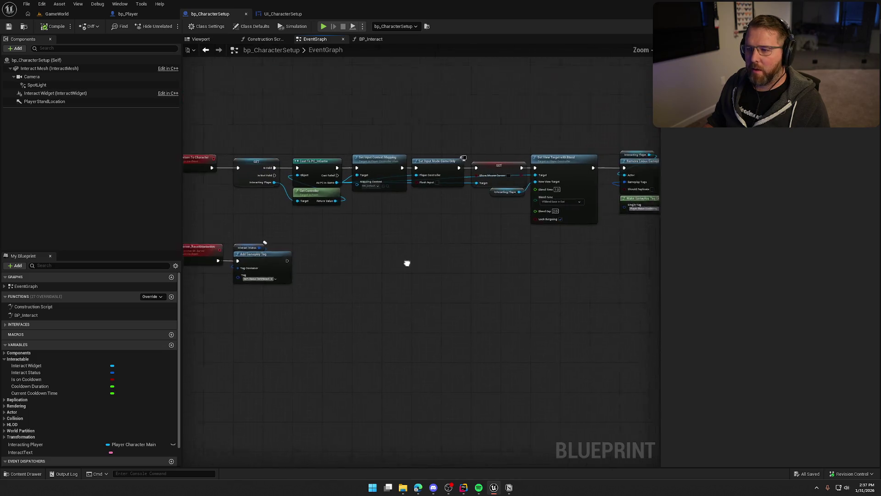
click(75, 17)
click(170, 26)
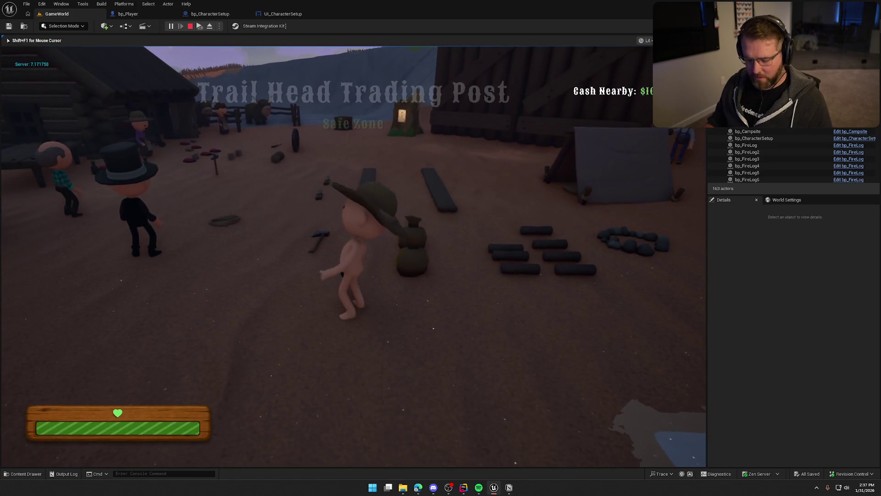
Run around the camp, stop the play test, and switch to the bp_Player blueprint
key(super)
key(super)
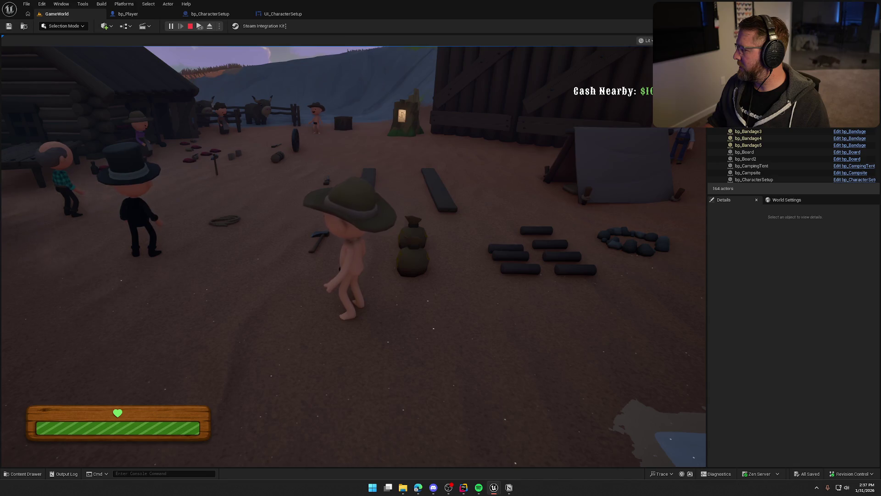
key(Escape)
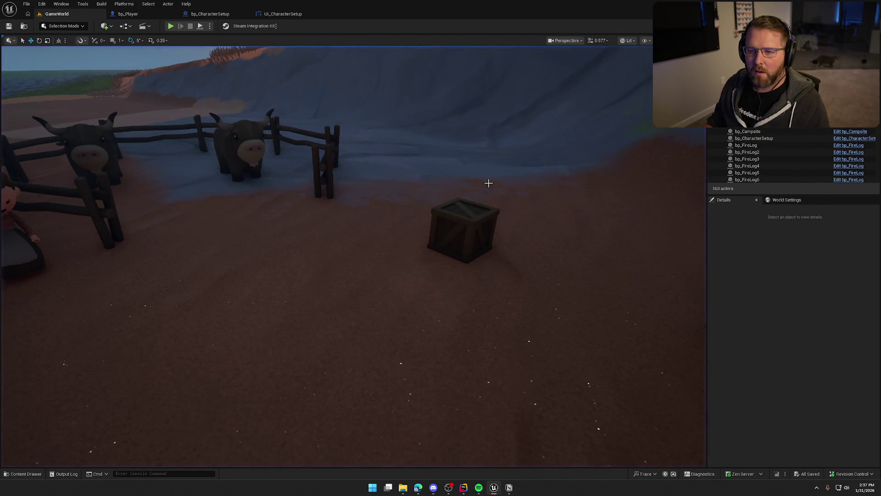
click(129, 14)
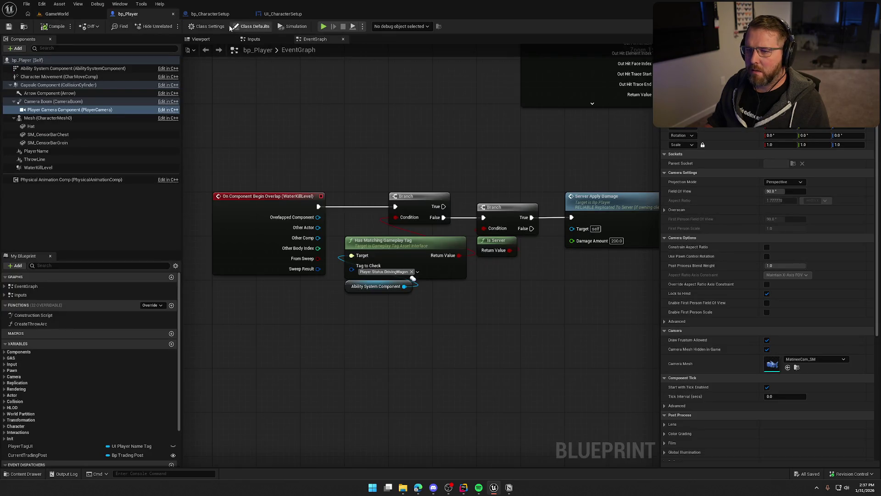
Switch to bp_CharacterSetup and open its BP_Interact function graph
click(212, 14)
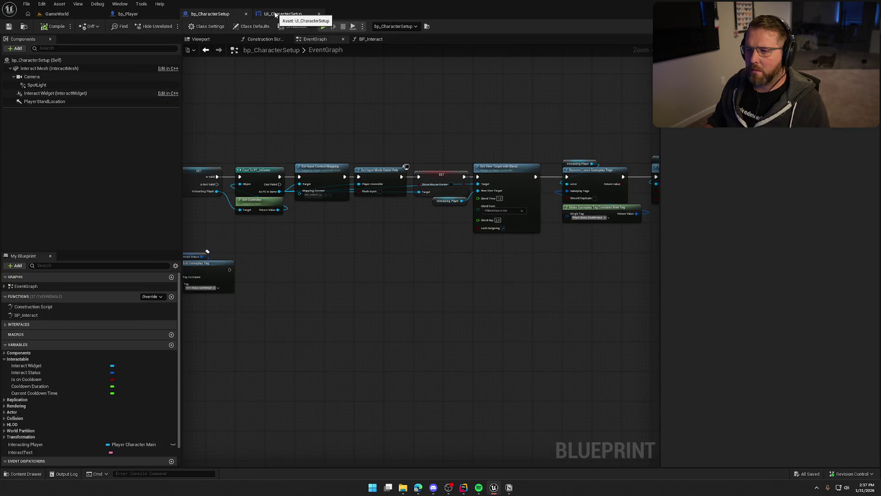
mouse_move(372, 139)
mouse_down()
mouse_move(419, 124)
mouse_move(514, 119)
mouse_up()
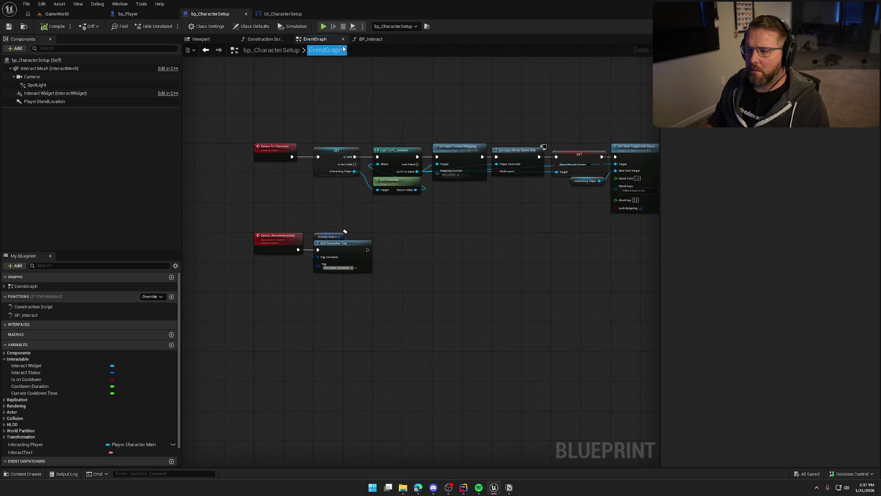
click(367, 39)
scroll(313, 247, down, 3)
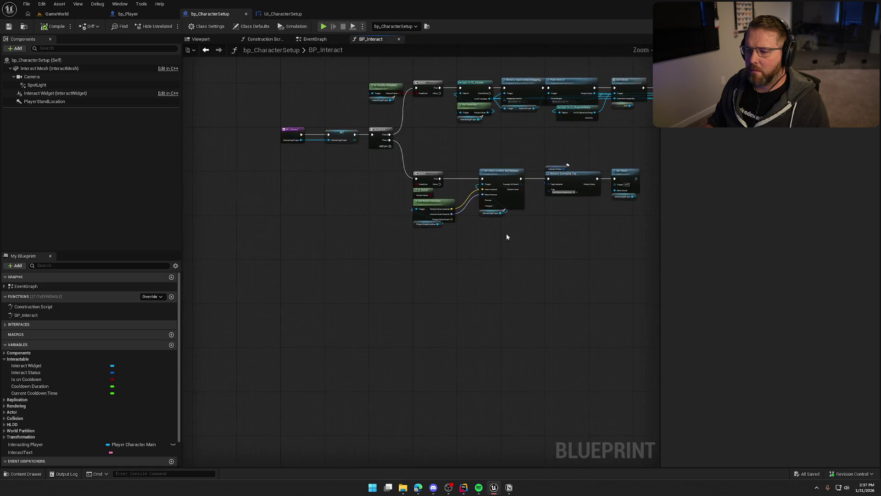
scroll(507, 236, up, 4)
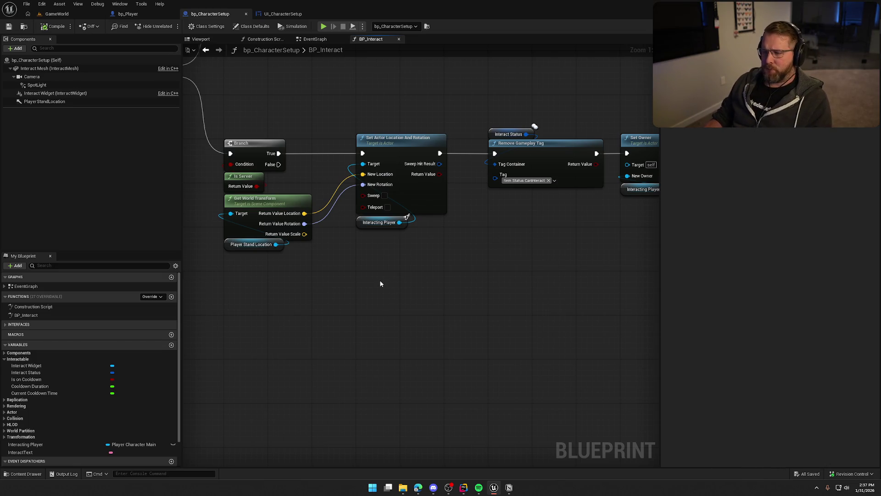
scroll(409, 257, down, 1)
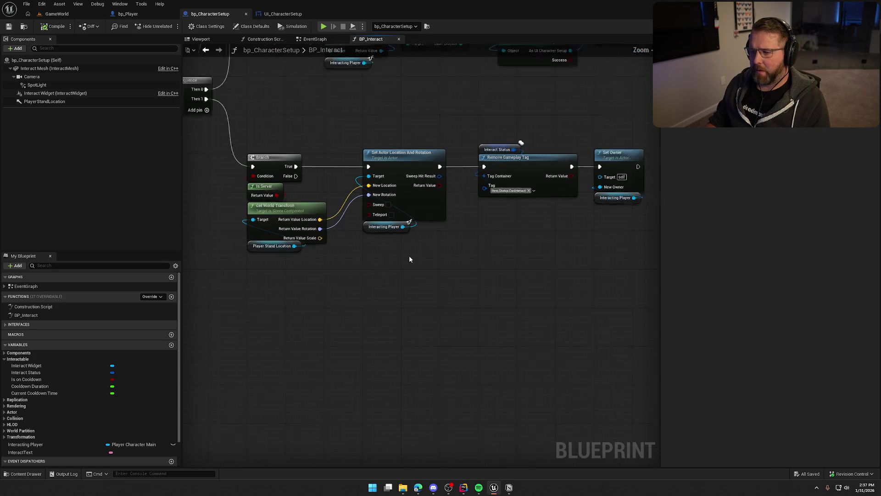
scroll(410, 259, down, 1)
Review the Set Owner and Init UIData nodes, then search 'set control ro' from Interacting Player
drag(410, 259, 432, 316)
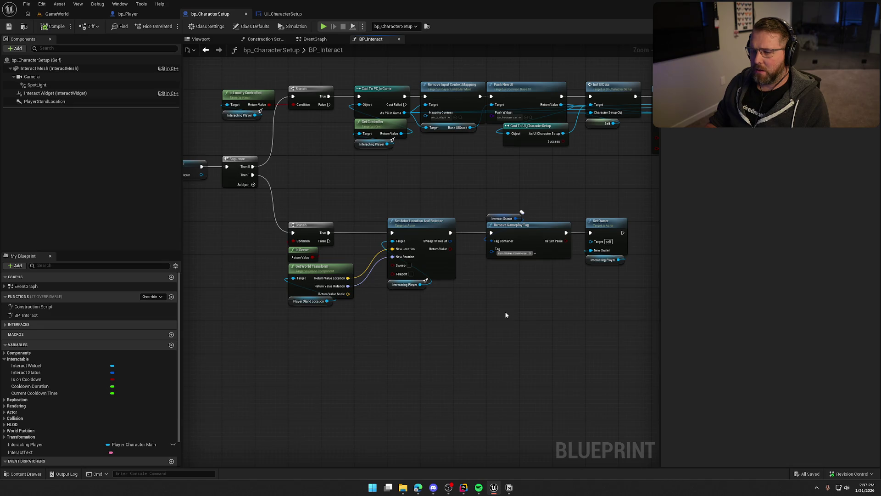
scroll(464, 326, up, 2)
mouse_move(489, 323)
mouse_down()
mouse_move(370, 328)
mouse_move(553, 318)
mouse_move(544, 432)
mouse_up()
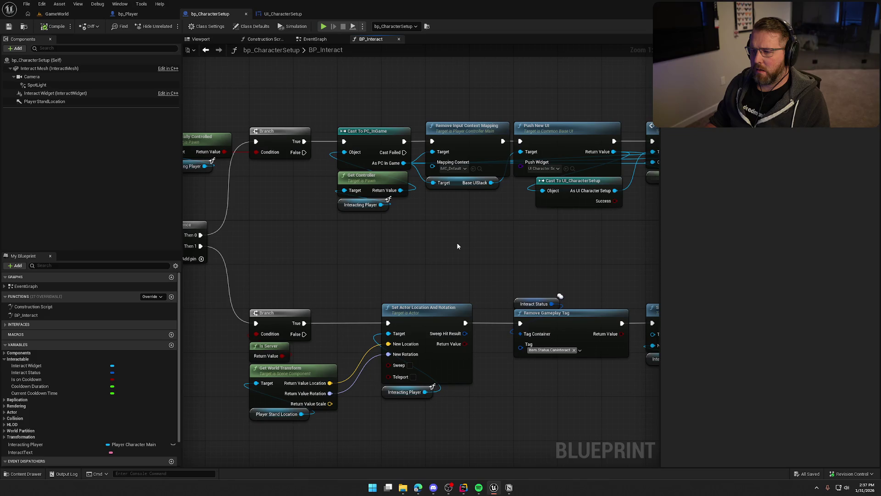
drag(466, 256, 220, 258)
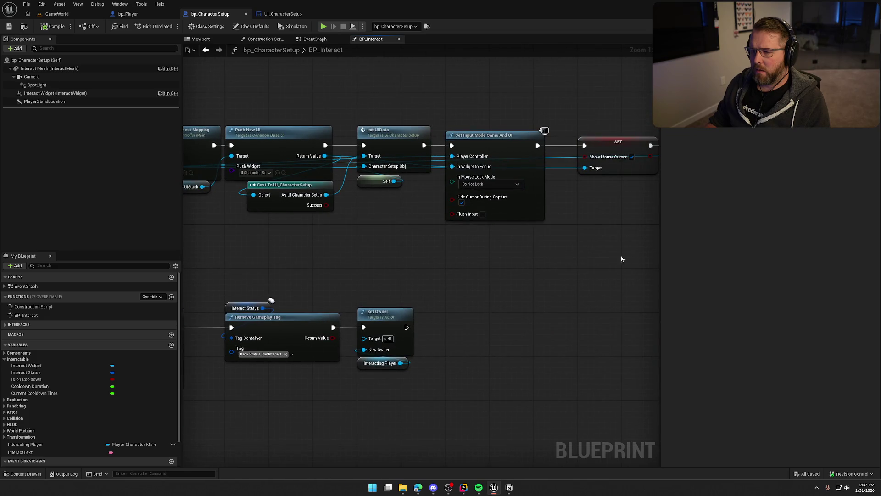
scroll(415, 260, down, 3)
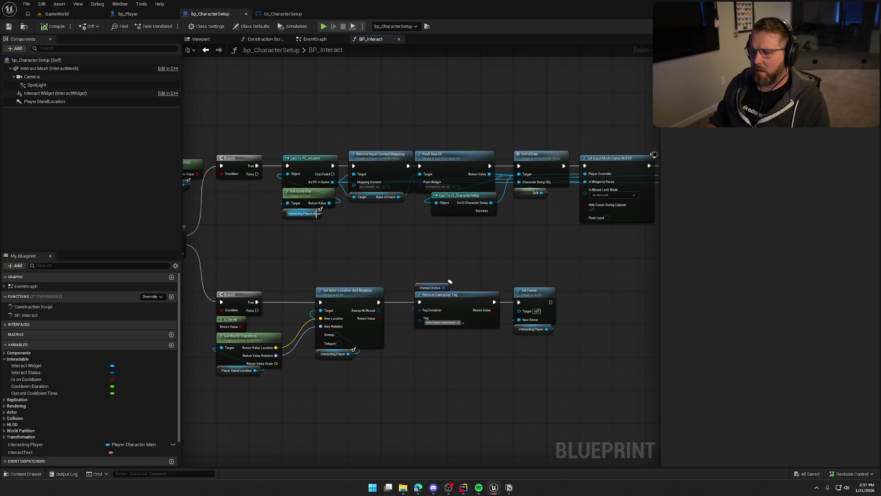
drag(316, 214, 350, 234)
text(set contr)
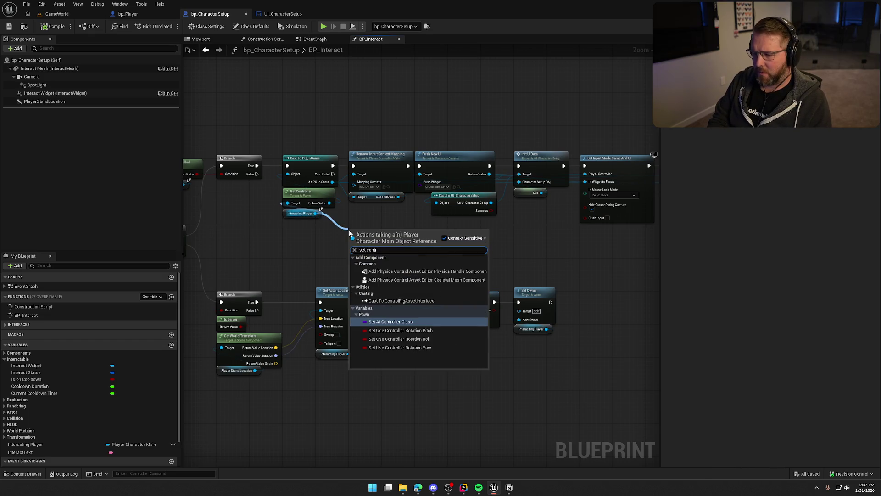
text(ol ro)
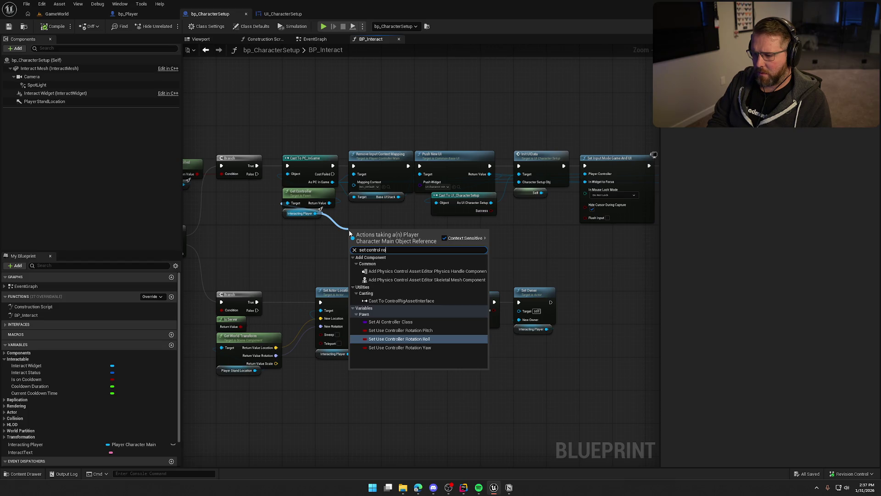
Add a Set Control Rotation node wired from As PC In Game
key(Escape)
scroll(348, 210, up, 2)
mouse_move(327, 172)
mouse_down()
mouse_move(363, 198)
mouse_move(370, 226)
mouse_up()
text(set cont)
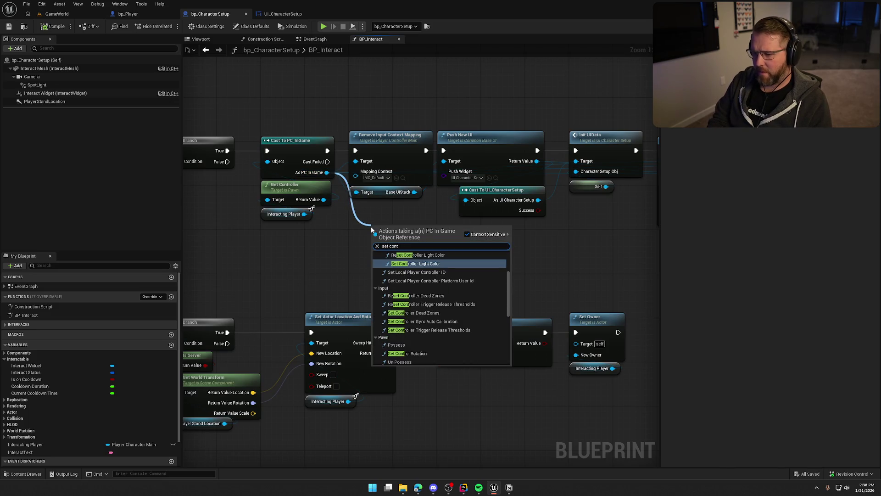
text(rol rota)
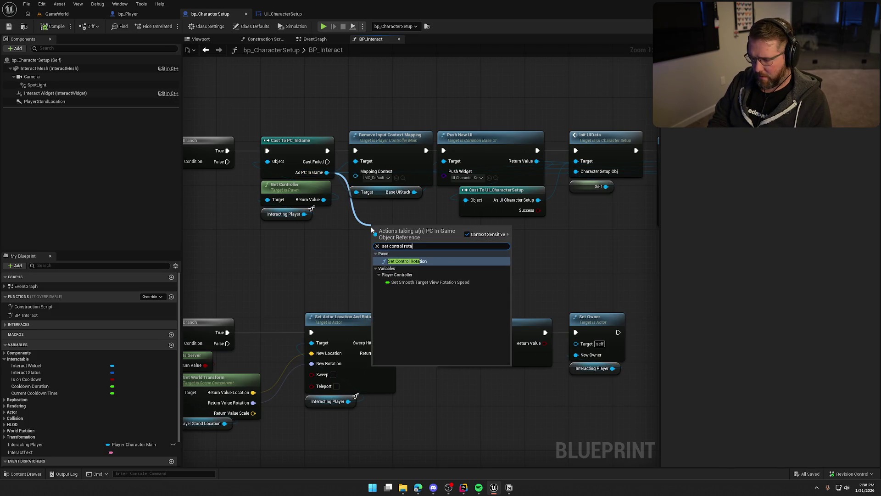
key(Return)
Insert Set Control Rotation into the exec chain after the PC_InGame cast
scroll(371, 226, down, 2)
drag(284, 151, 477, 210)
scroll(478, 210, down, 3)
scroll(473, 248, up, 1)
mouse_move(347, 160)
mouse_down()
mouse_move(393, 191)
mouse_move(566, 225)
mouse_up()
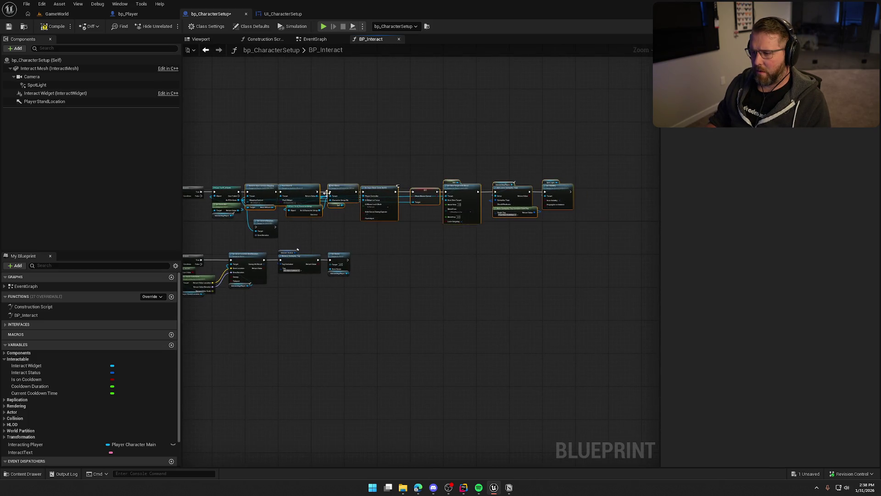
scroll(396, 190, up, 3)
drag(502, 193, 526, 190)
mouse_move(402, 280)
mouse_down()
mouse_move(395, 196)
mouse_move(424, 186)
mouse_up()
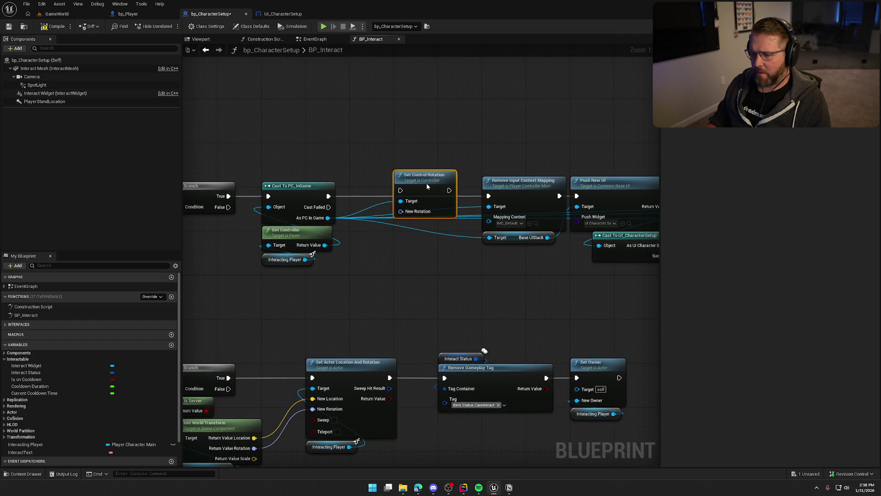
Split New Rotation into Roll, Pitch and Yaw, tidy the following nodes, and compile
right_click(401, 217)
click(424, 253)
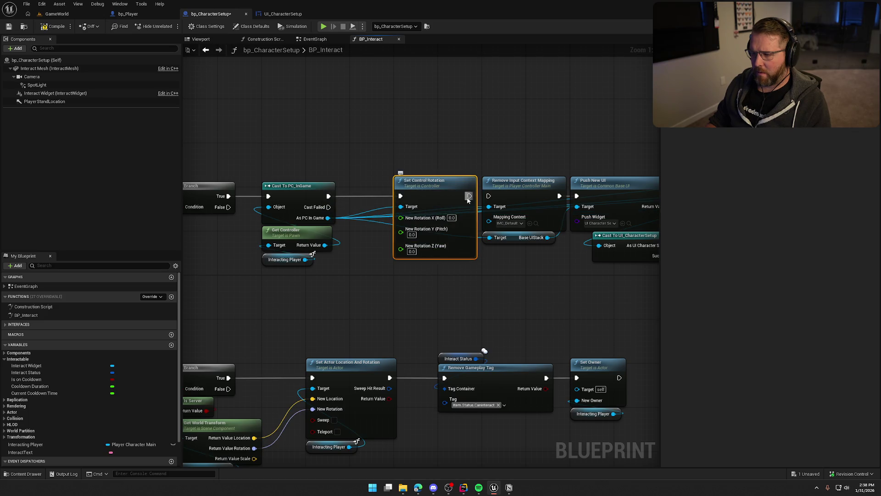
scroll(486, 294, down, 5)
drag(464, 244, 650, 294)
scroll(386, 261, up, 5)
drag(385, 261, 350, 260)
click(353, 179)
click(57, 13)
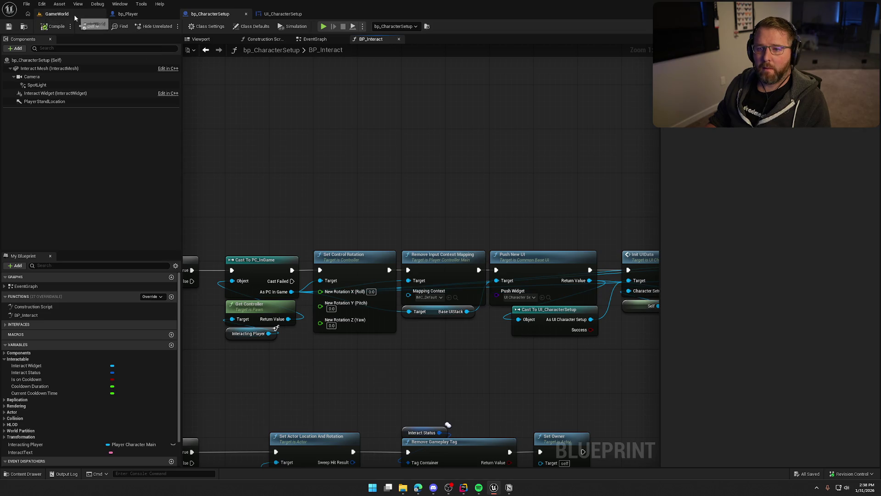
Play the level, walk to the setup station, press E and save the character
key(alt+p)
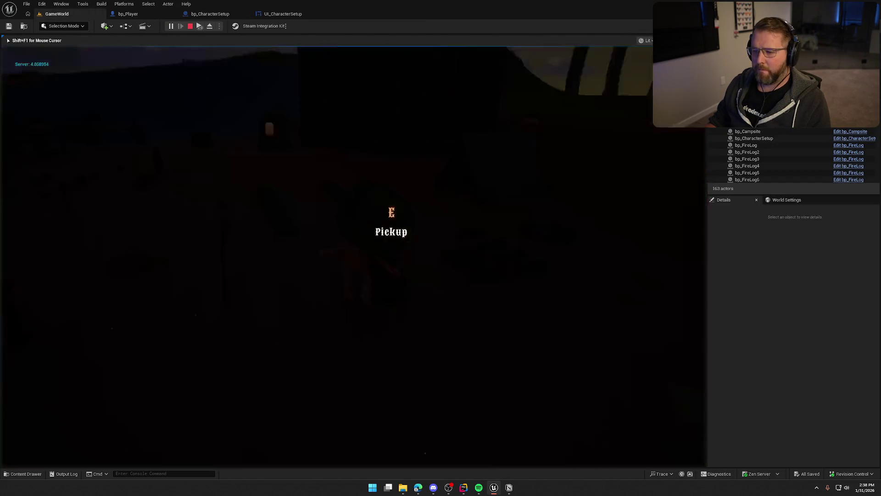
key(w)
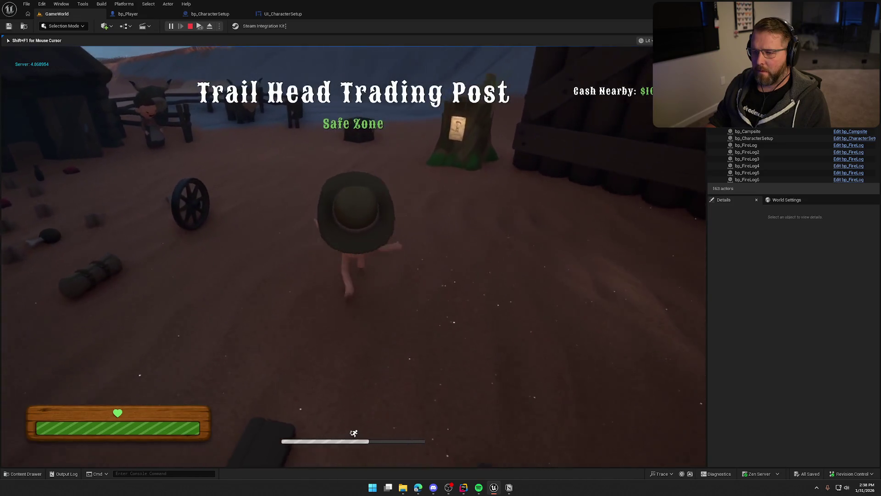
key(e)
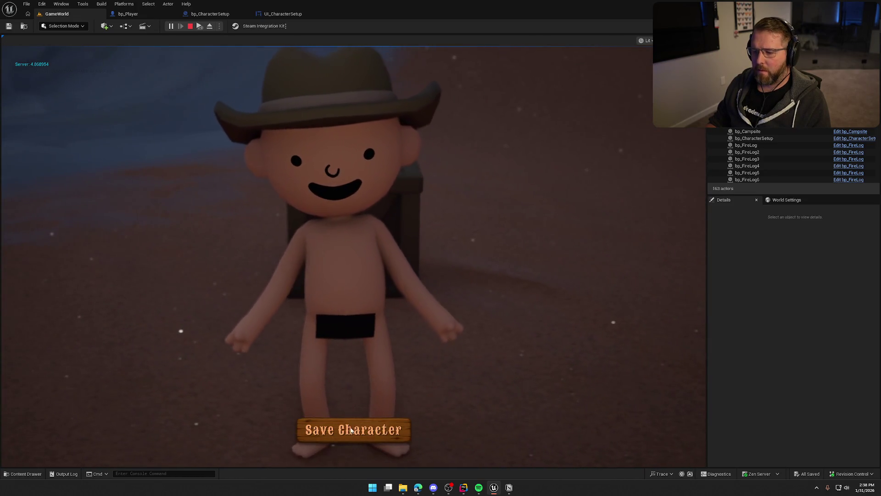
click(351, 430)
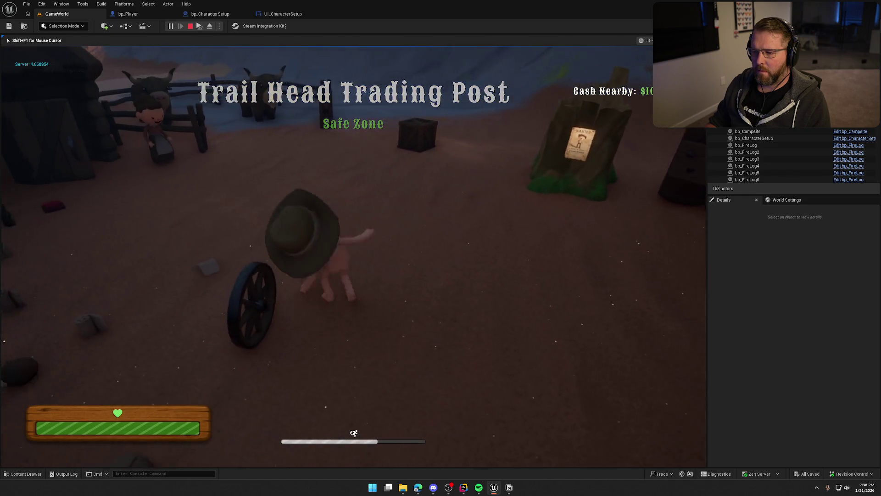
key(super)
click(236, 207)
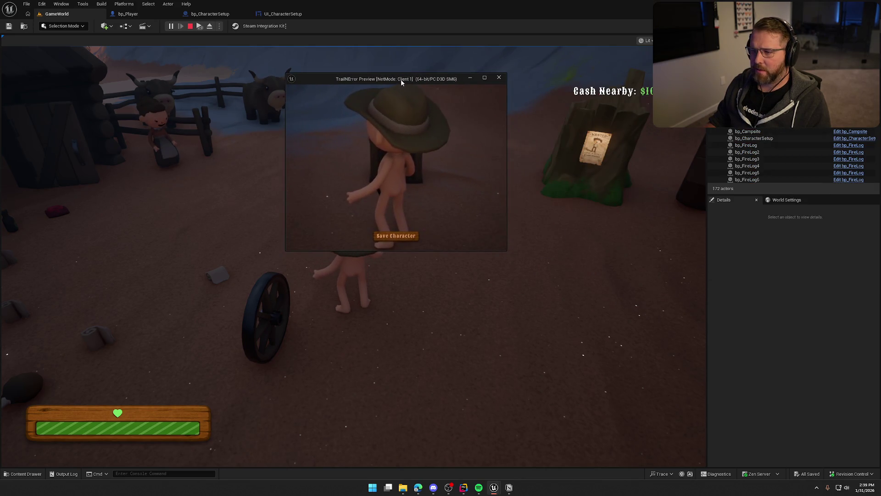
Save the character in the enlarged Client 1 window, stop play, and select the ox
double_click(401, 82)
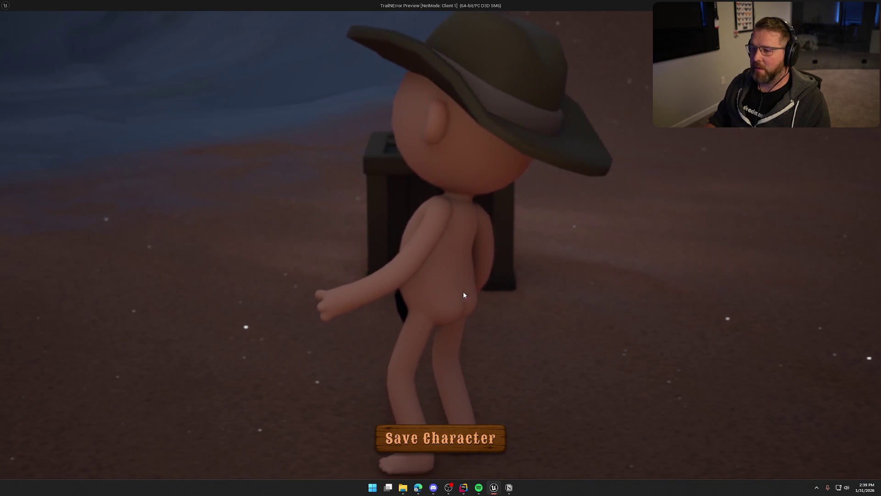
click(461, 448)
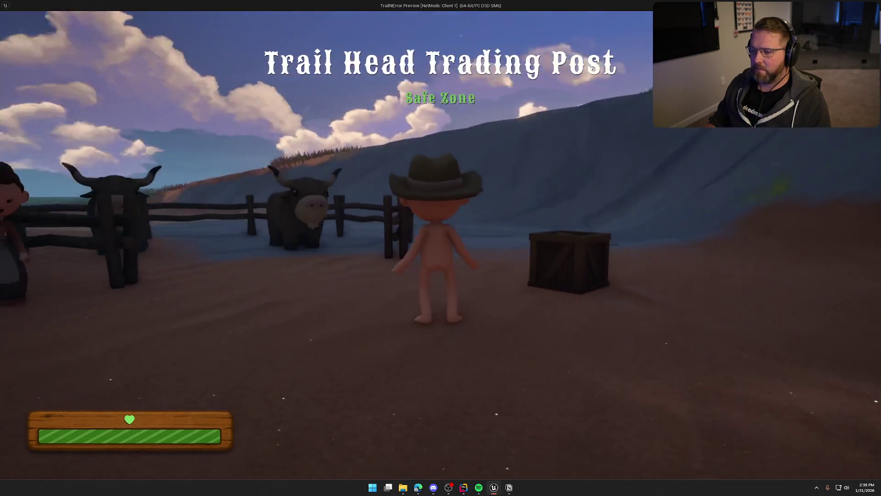
key(Escape)
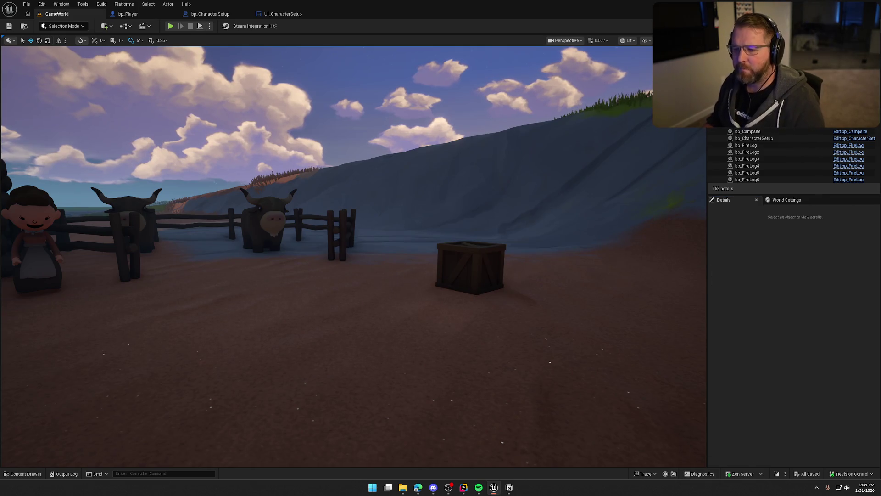
click(266, 227)
Open the ox's blueprint and view the dismount nodes in the Inputs graph
click(844, 132)
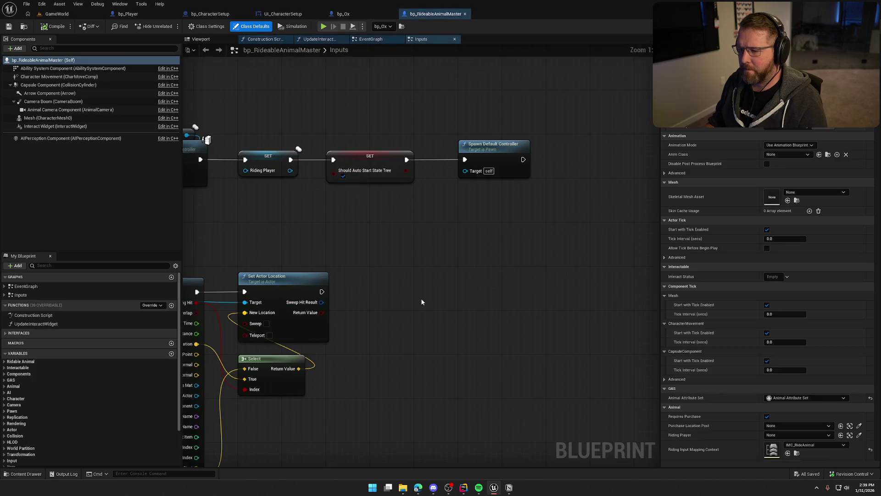
scroll(407, 298, up, 3)
mouse_move(393, 213)
mouse_down()
mouse_move(464, 228)
mouse_move(444, 267)
mouse_move(441, 193)
mouse_move(437, 275)
mouse_move(423, 222)
mouse_up()
scroll(423, 222, down, 1)
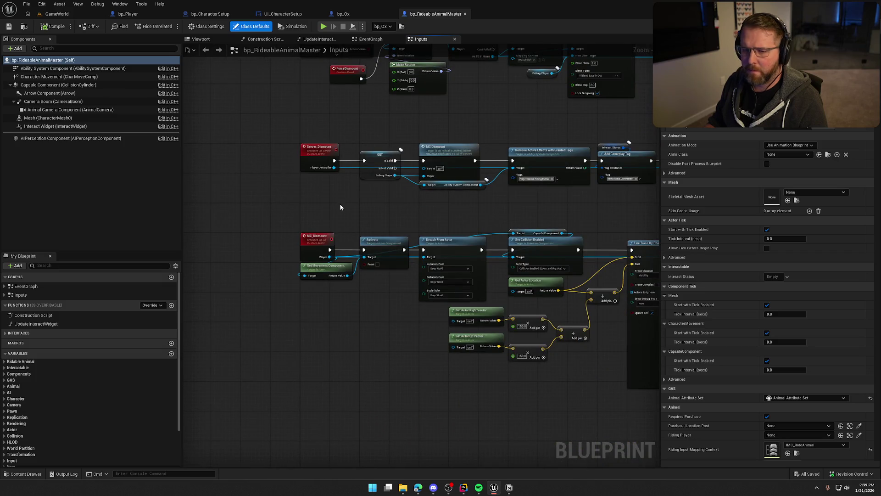
Expand the Interfaces, Inputs and EventGraph lists in My Blueprint, then switch to Rider
click(6, 334)
click(6, 295)
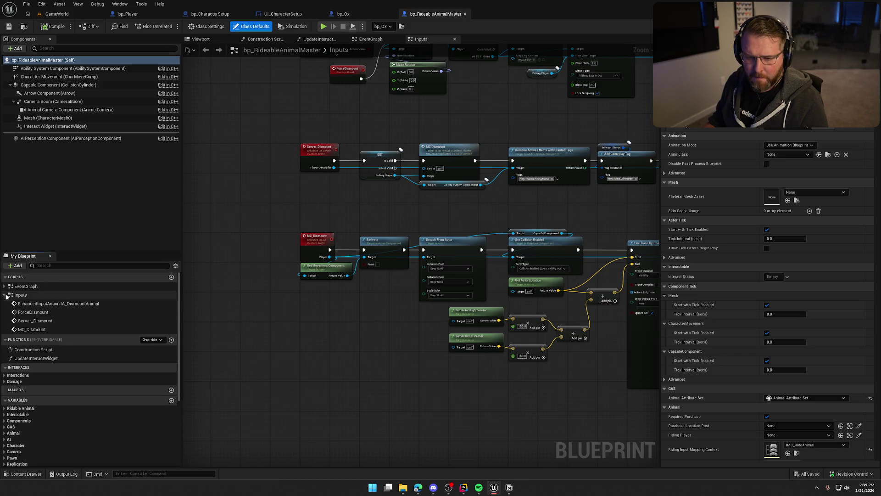
click(5, 286)
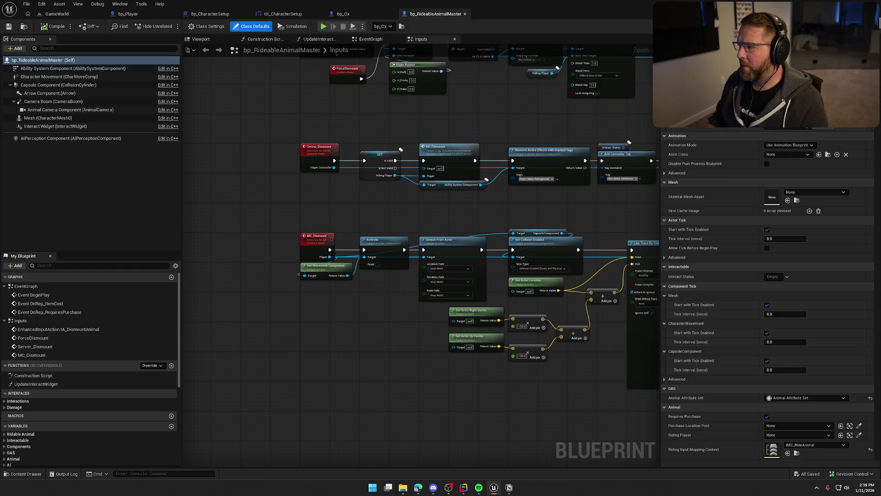
key(alt+Tab)
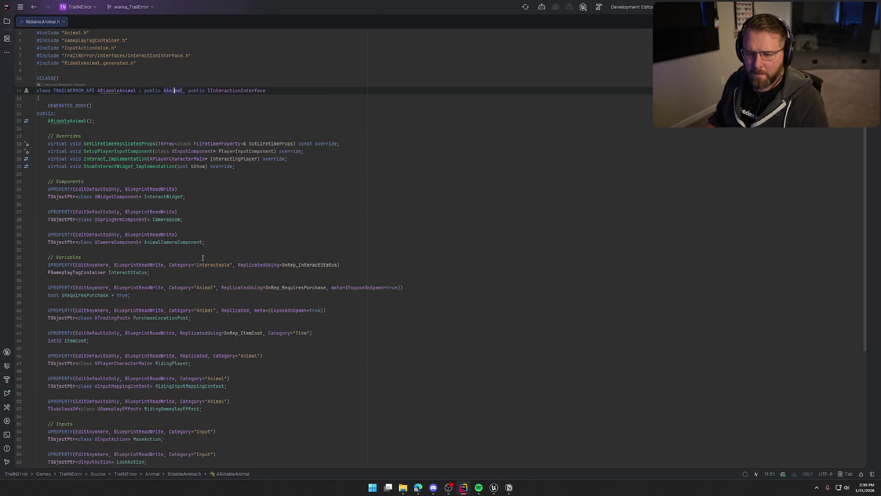
Jump from the Interact_Implementation declaration to its definition in RidableAnimal.cpp
scroll(225, 262, down, 3)
click(115, 90)
key(ctrl+b)
scroll(314, 233, down, 4)
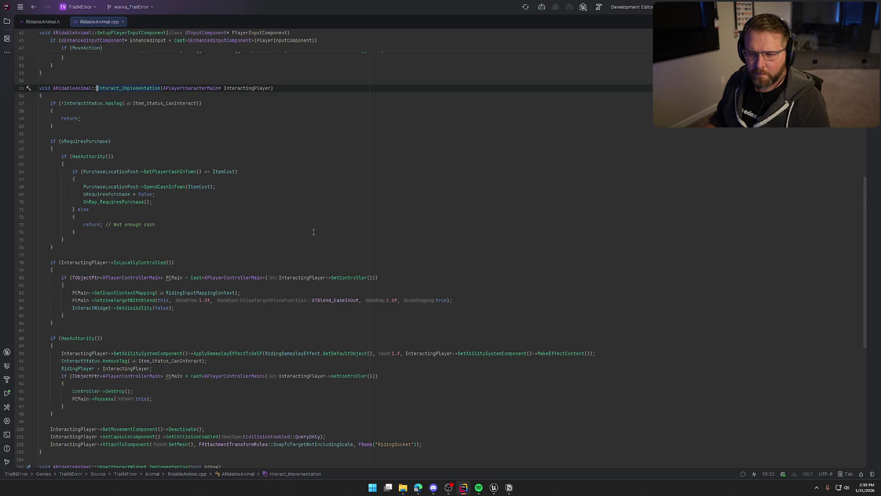
scroll(314, 232, down, 3)
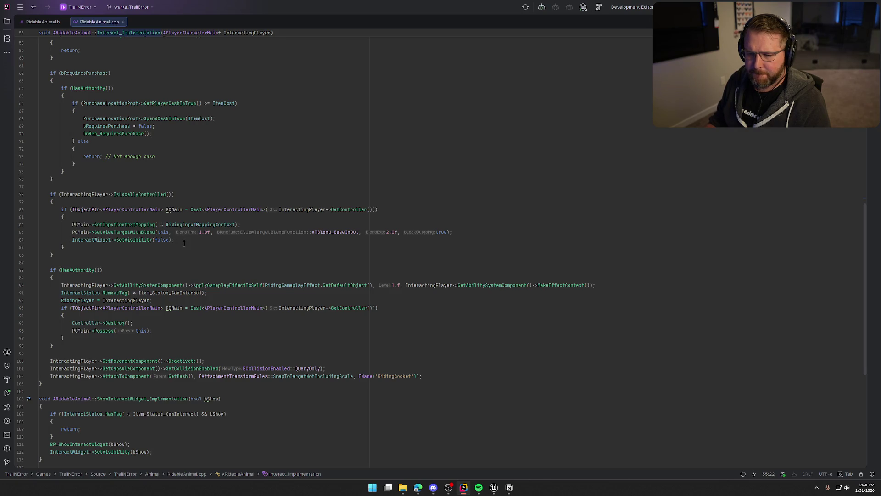
scroll(202, 243, down, 2)
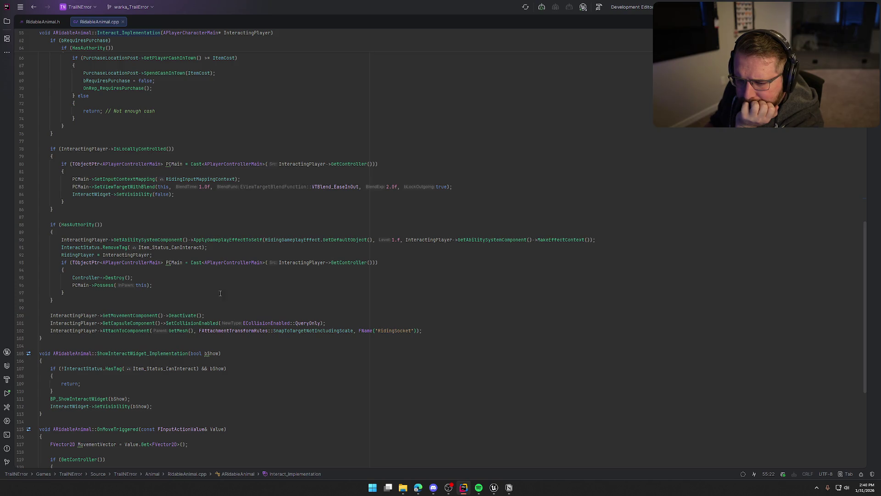
mouse_move(77, 278)
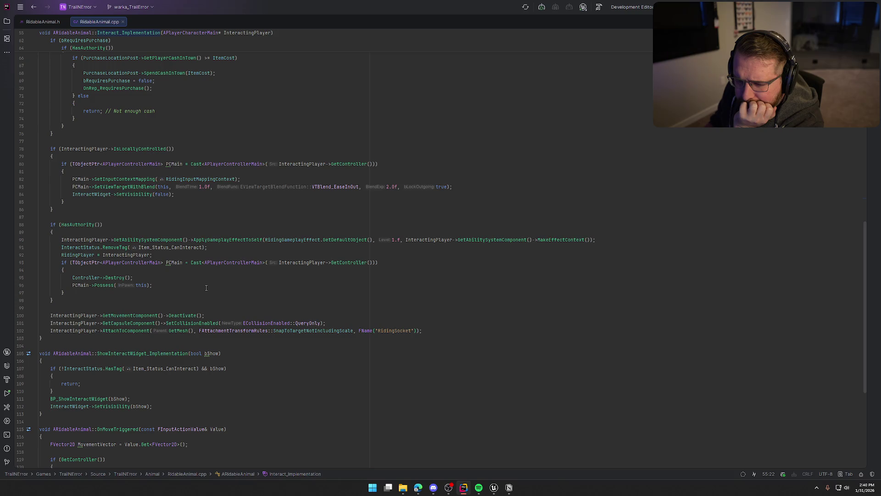
Examine the Controller->Destroy() call on line 95, scroll back up, and return to Unreal
double_click(88, 277)
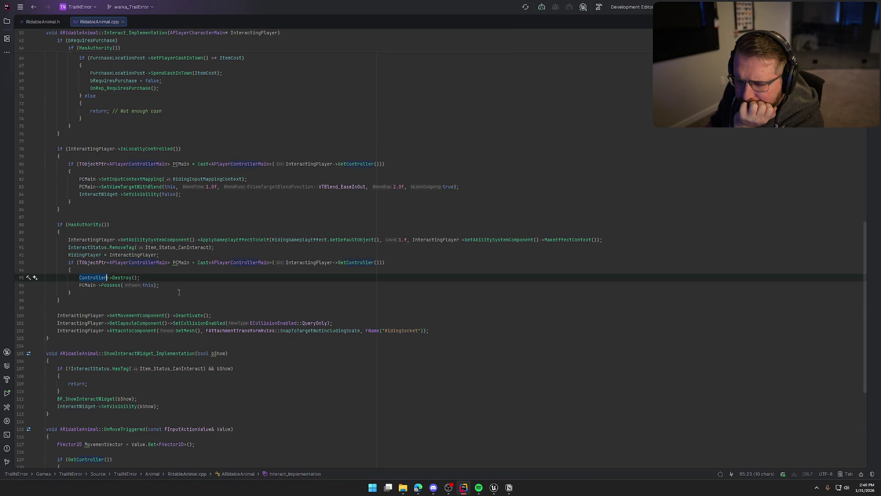
click(115, 277)
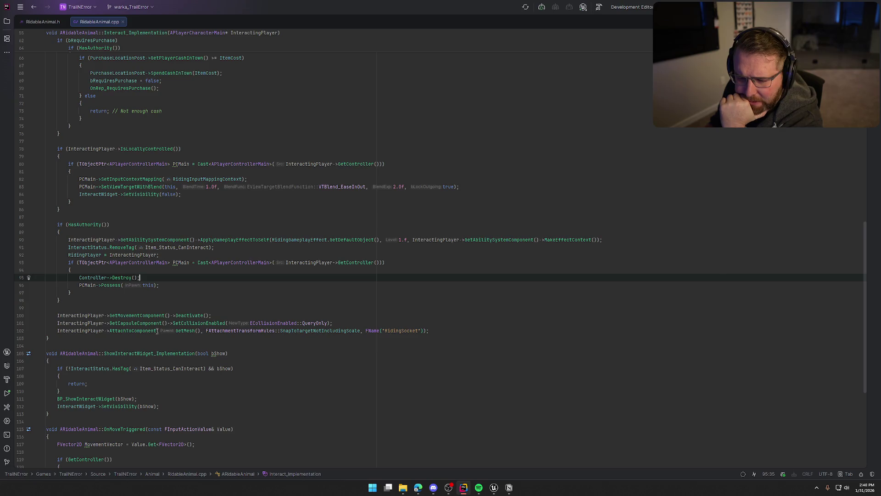
scroll(255, 385, down, 3)
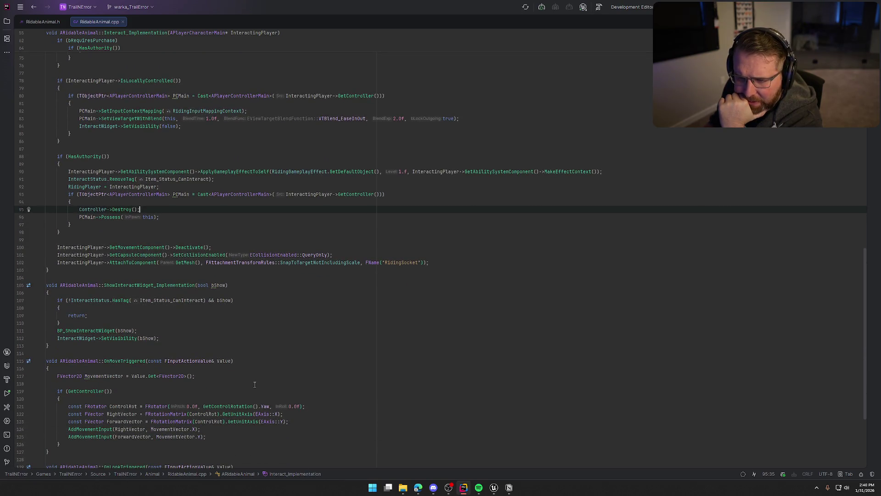
scroll(255, 384, down, 5)
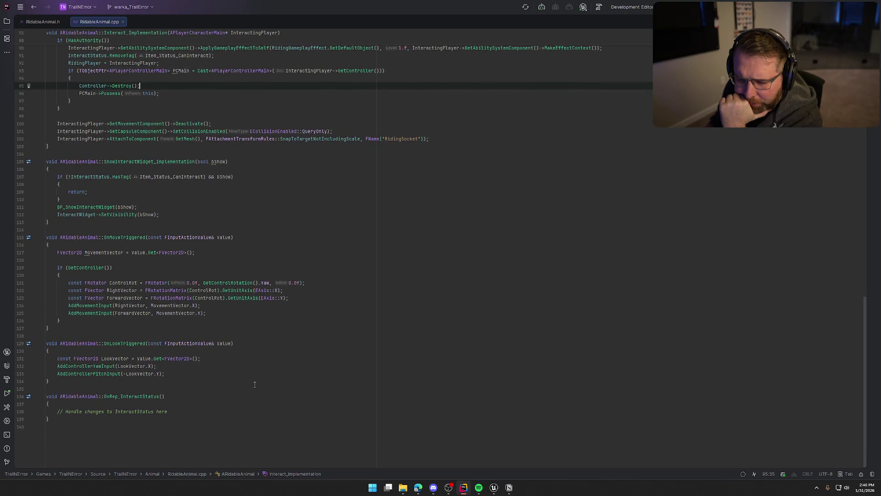
scroll(254, 385, up, 10)
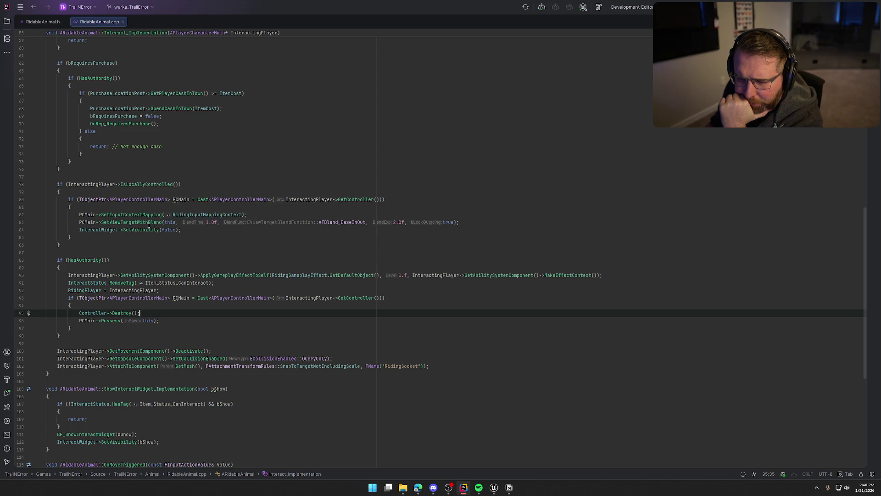
mouse_move(132, 222)
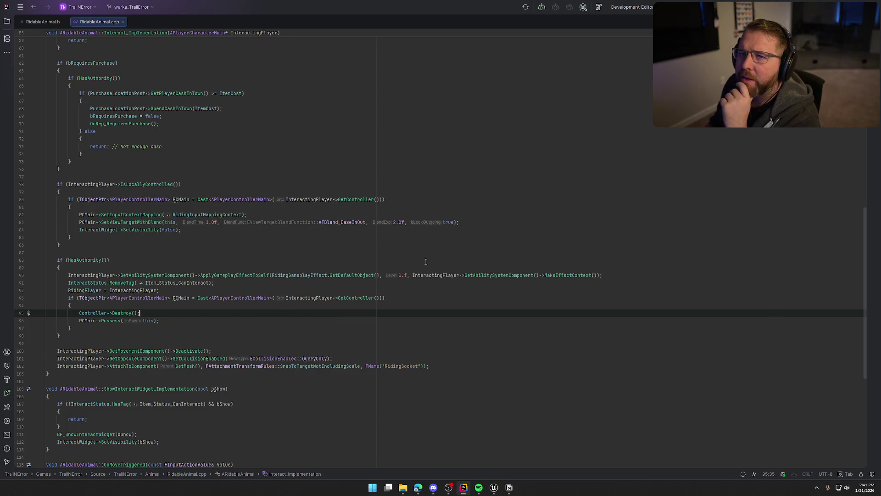
scroll(368, 241, up, 8)
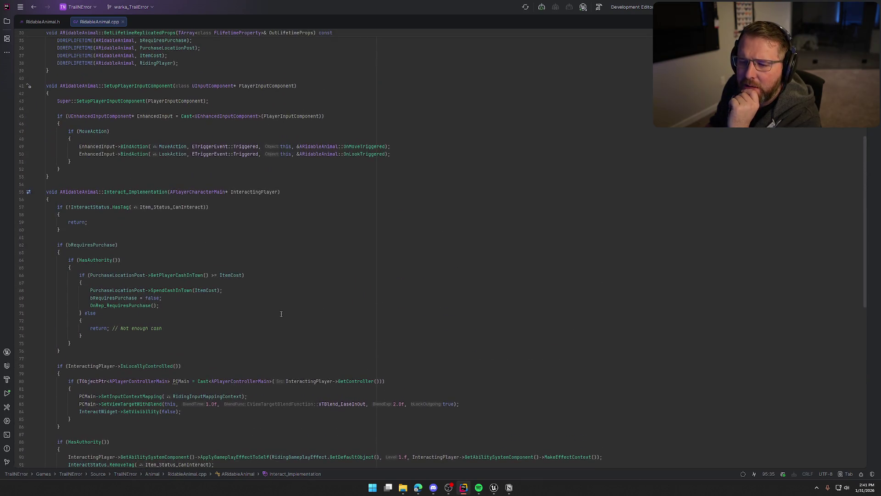
scroll(281, 314, up, 5)
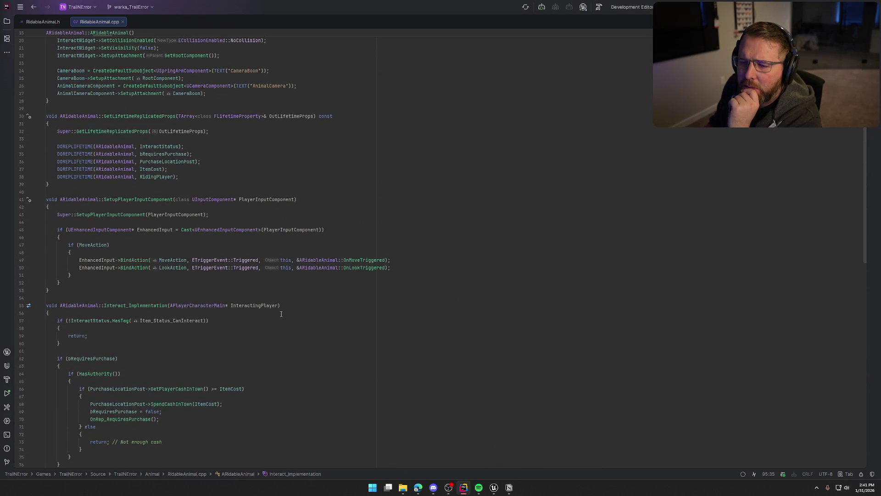
scroll(281, 314, up, 1)
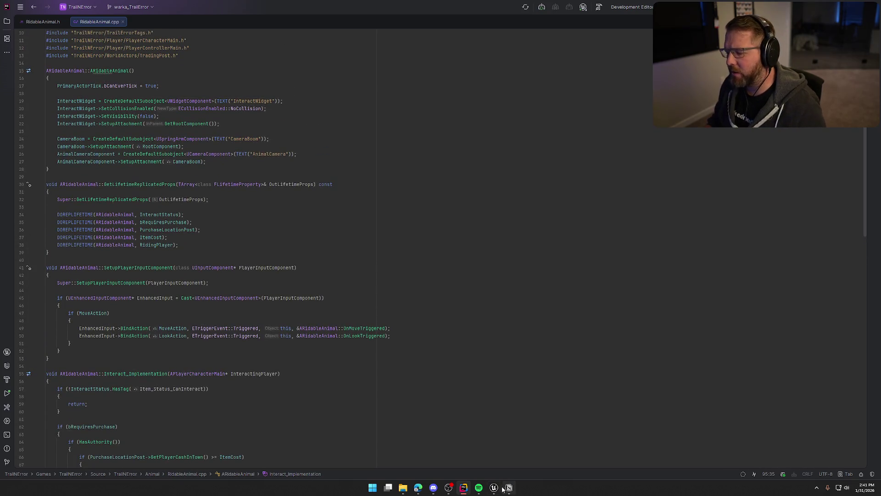
click(493, 487)
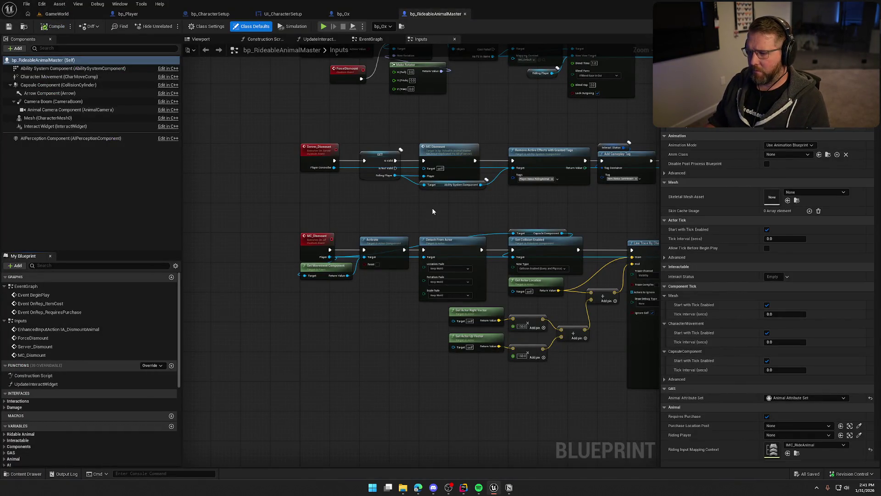
Review the dismount input events and the zeroed Make Rotator node
drag(431, 207, 442, 247)
scroll(370, 172, up, 2)
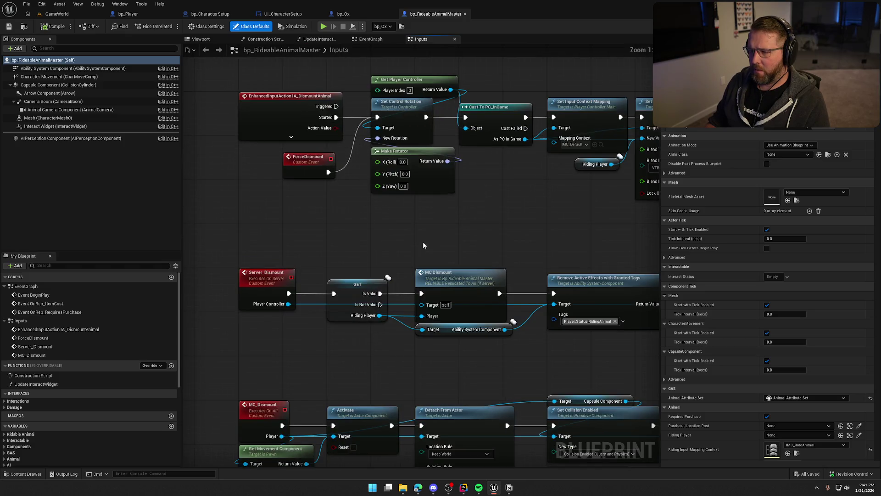
drag(472, 220, 351, 192)
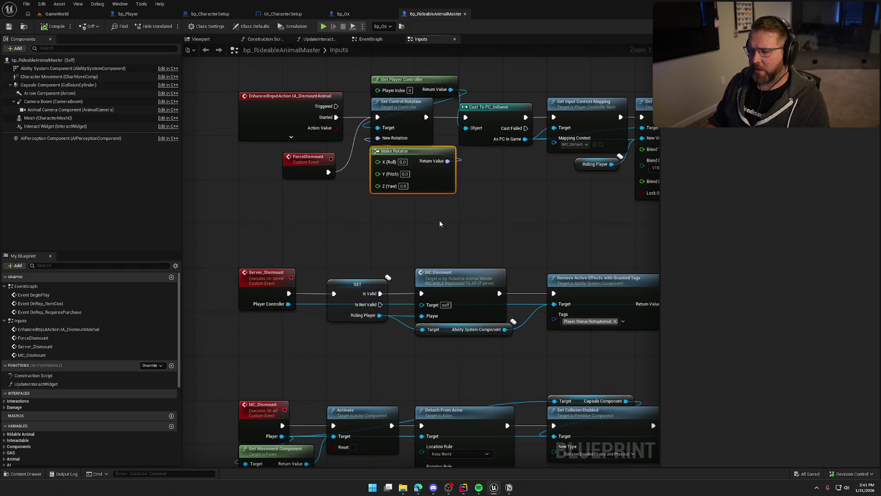
click(473, 223)
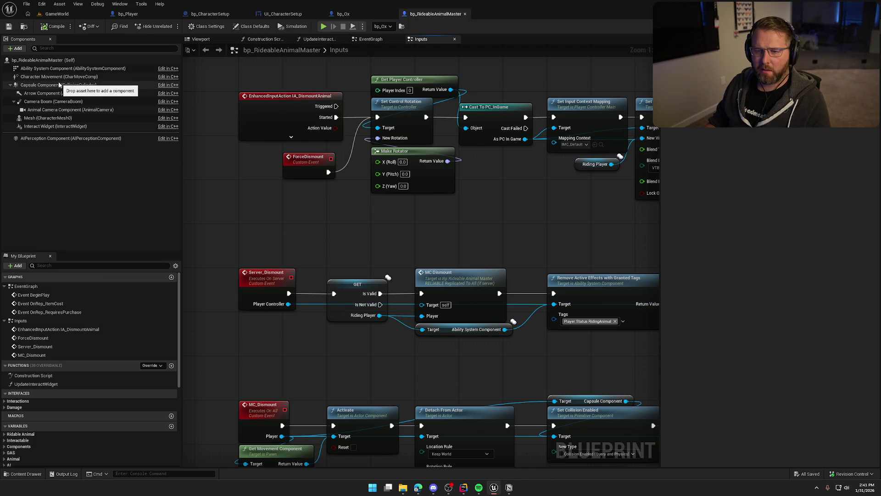
Check Capsule Component settings, close bp_RideableAnimalMaster, and start a play test
click(59, 85)
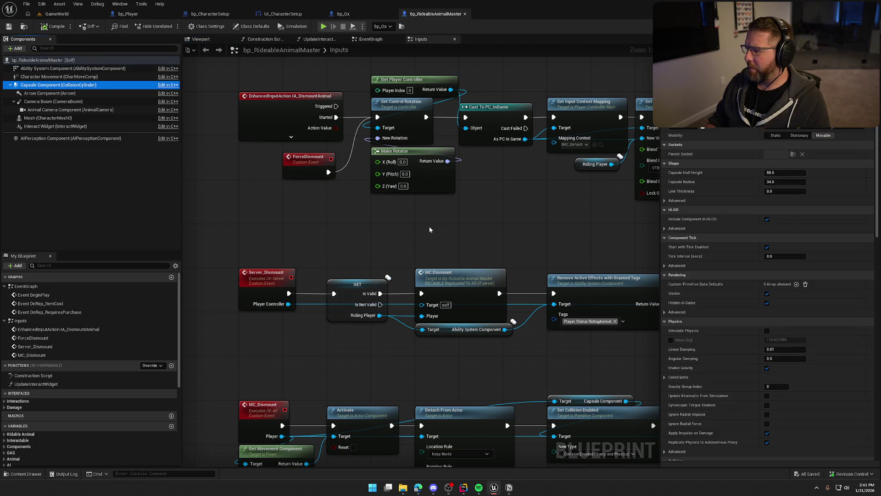
middle_click(428, 14)
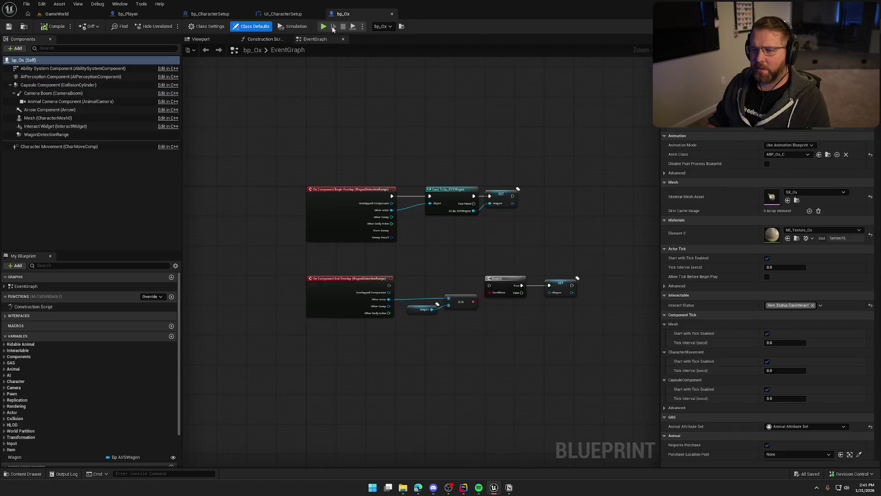
click(324, 26)
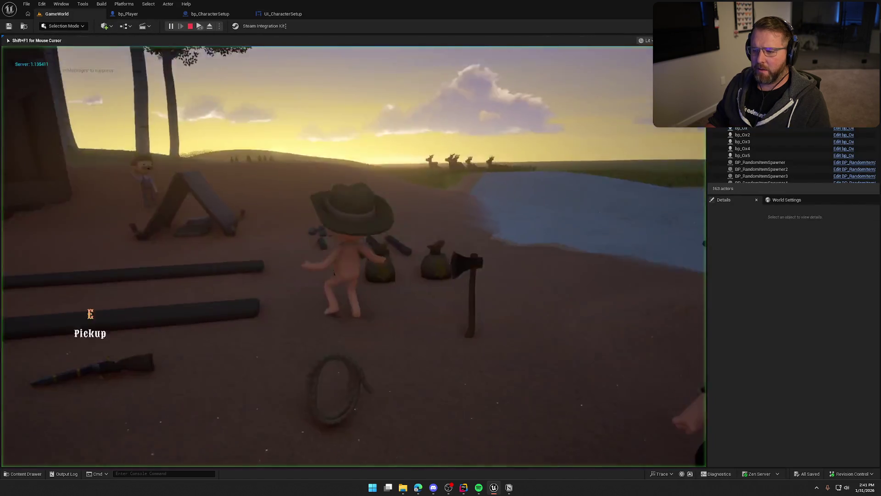
Walk toward the camp, dismiss the black client preview, and stop the play test
key(shift+w)
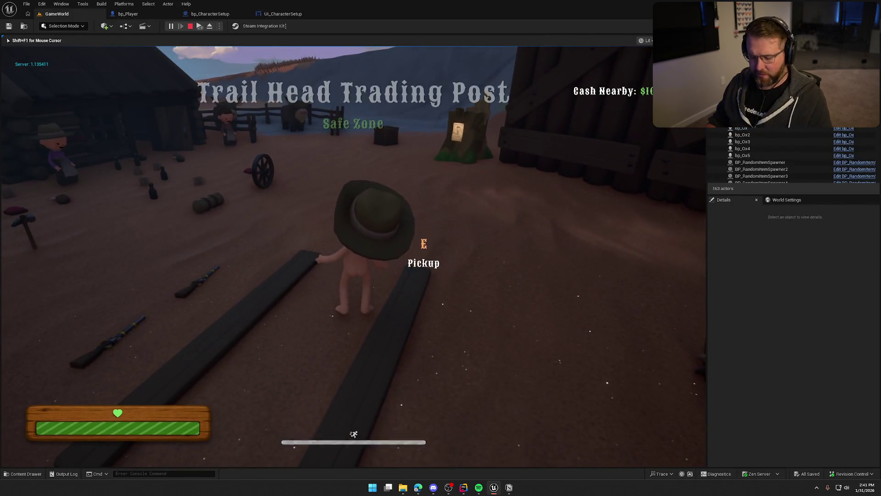
key(super)
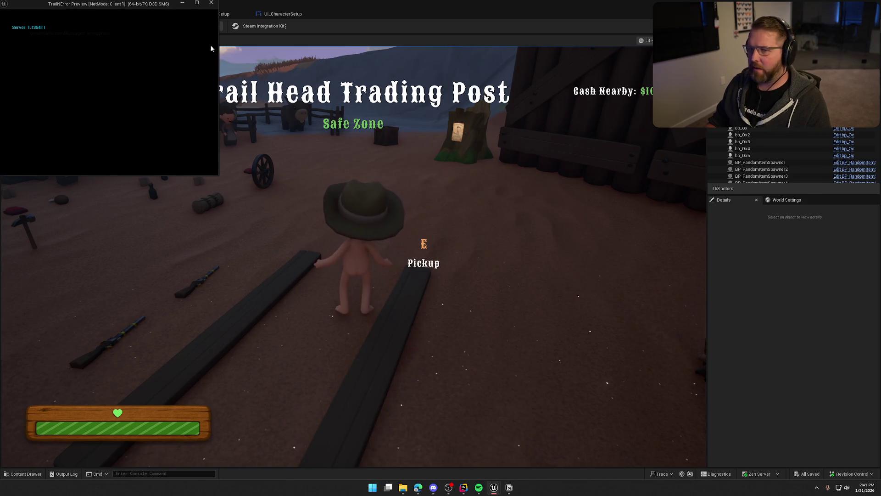
drag(134, 5, 0, 4)
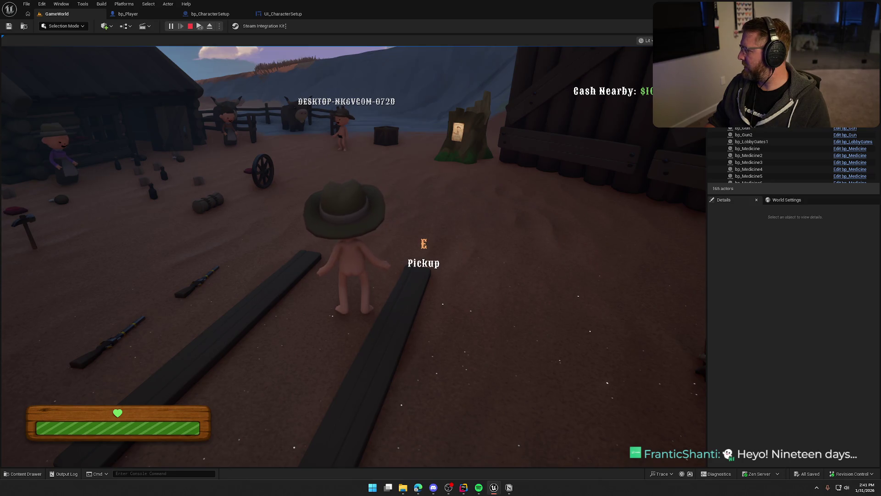
key(Escape)
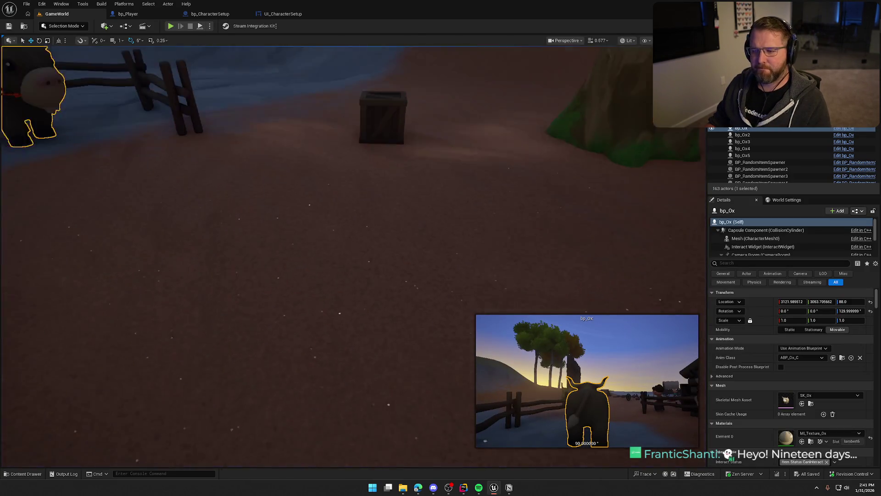
key(Escape)
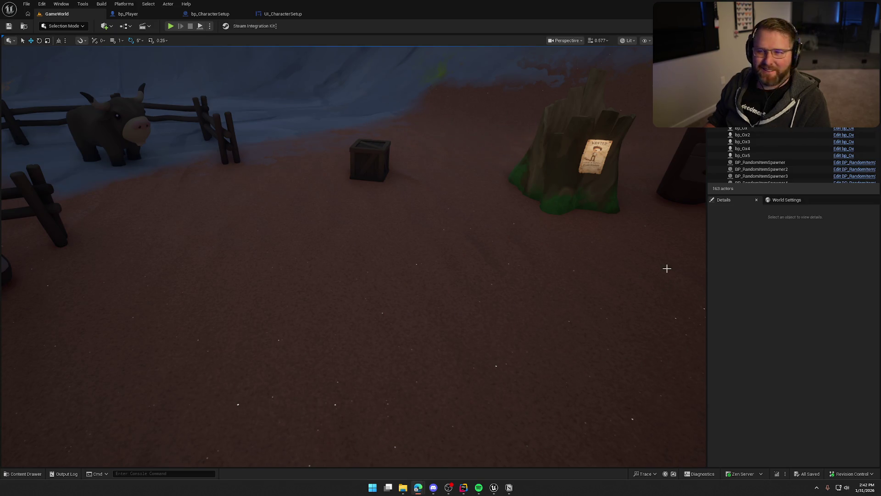
Go through UI_CharacterSetup to bp_CharacterSetup's BP_Interact graph
scroll(467, 241, down, 5)
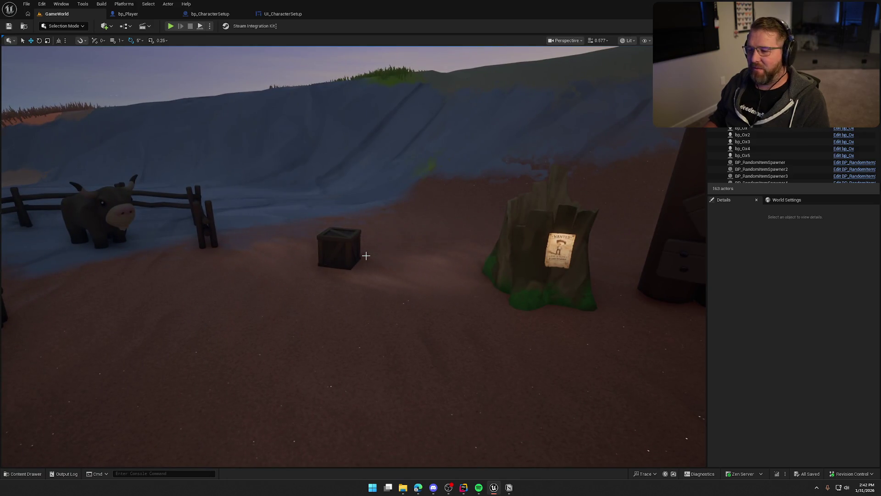
click(288, 14)
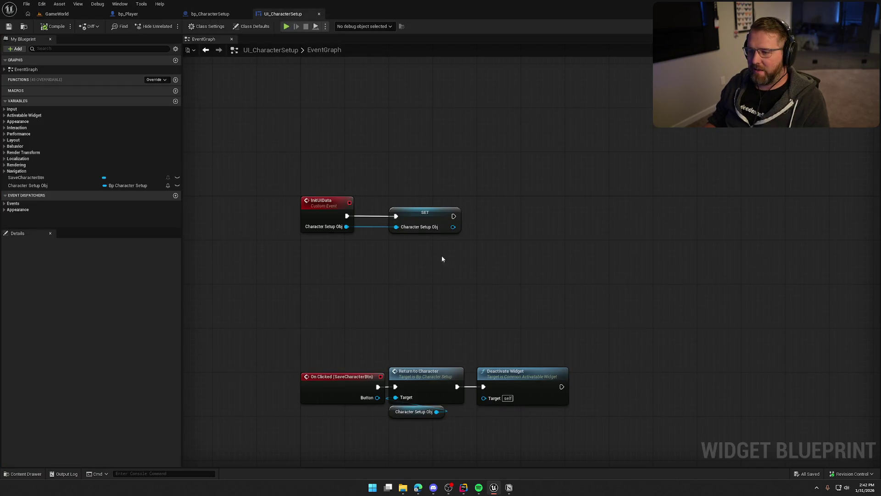
click(220, 15)
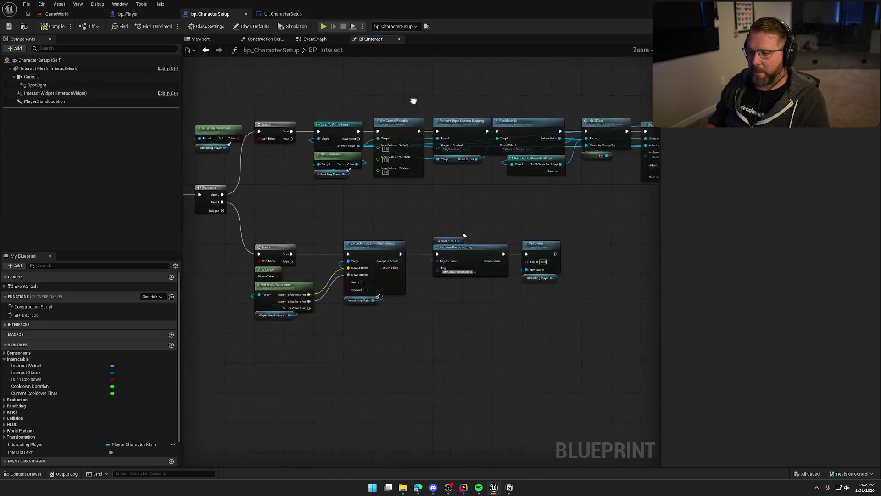
Delete the Set Control Rotation node from BP_Interact's stand-location logic
mouse_move(426, 381)
mouse_down()
mouse_move(285, 142)
mouse_move(435, 262)
mouse_up()
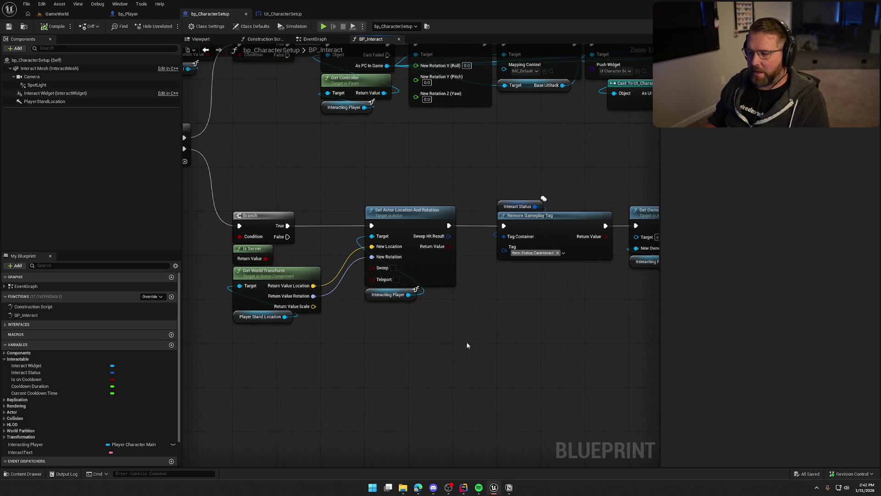
drag(233, 186, 443, 349)
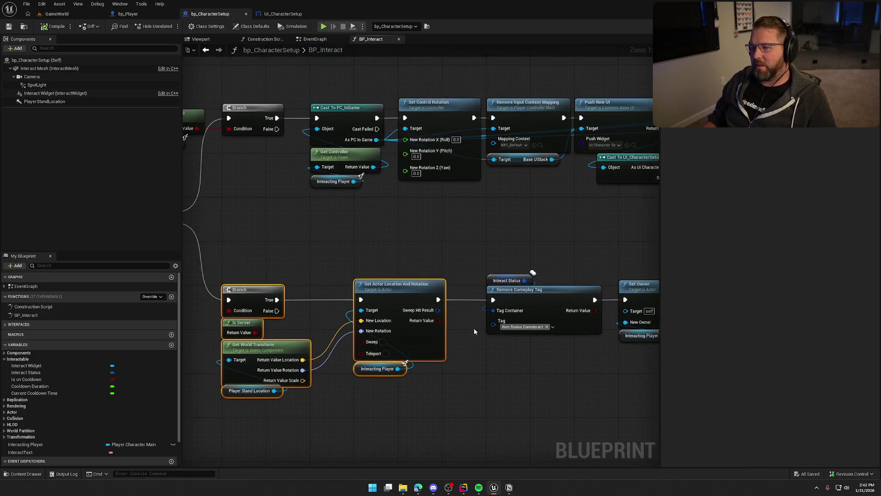
click(423, 113)
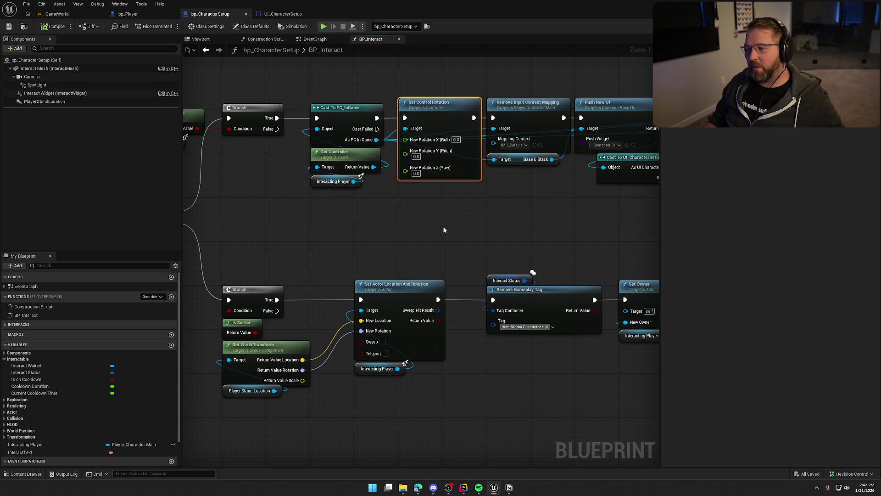
mouse_move(435, 225)
mouse_down()
mouse_move(473, 271)
mouse_move(516, 237)
mouse_move(435, 239)
mouse_up()
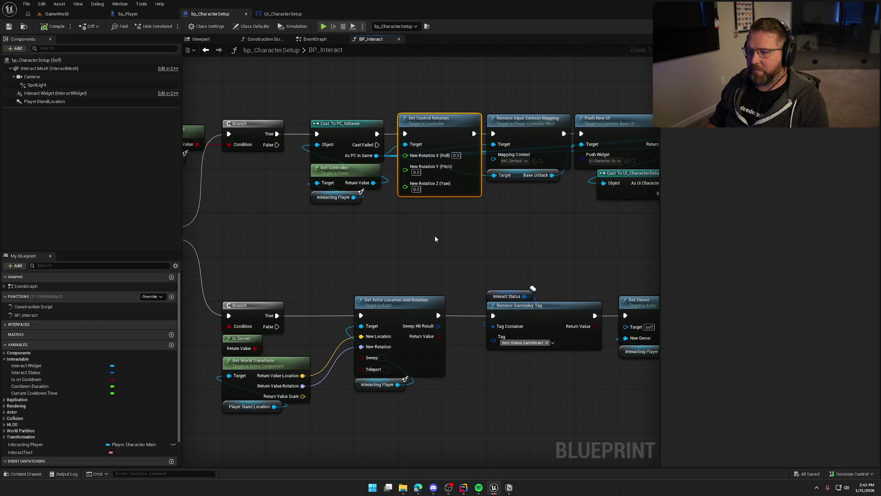
key(Delete)
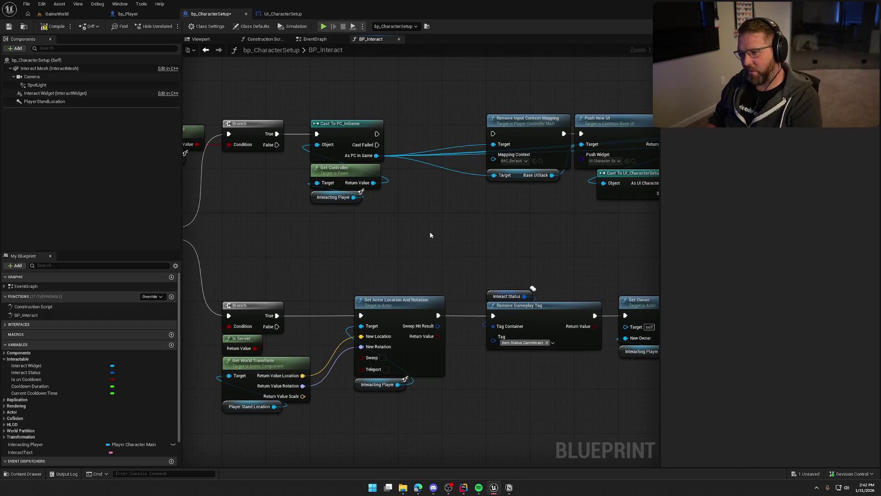
Add Get Mesh from Interacting Player and a Set Relative Rotation (0, 0, 0) in its place
drag(354, 197, 390, 212)
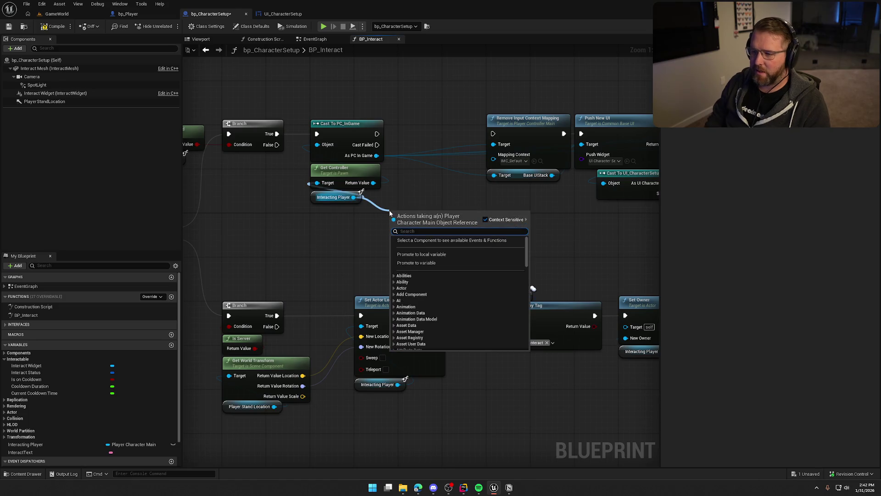
text(get mesh)
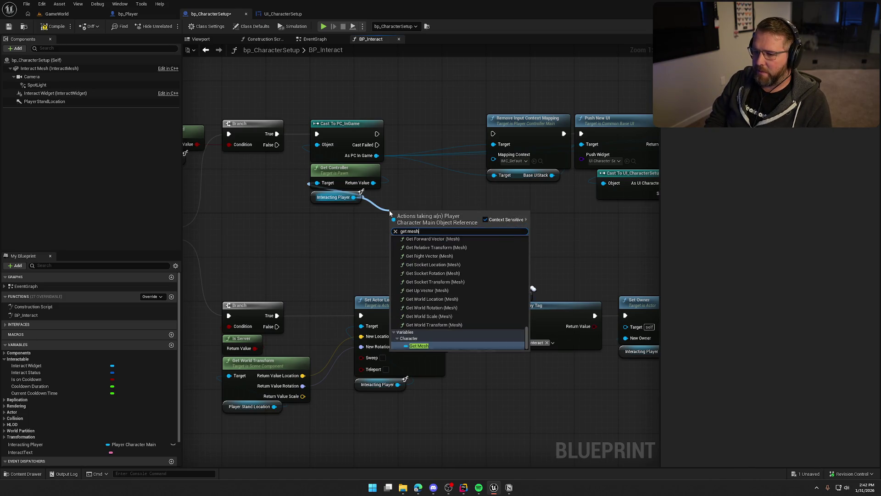
click(438, 346)
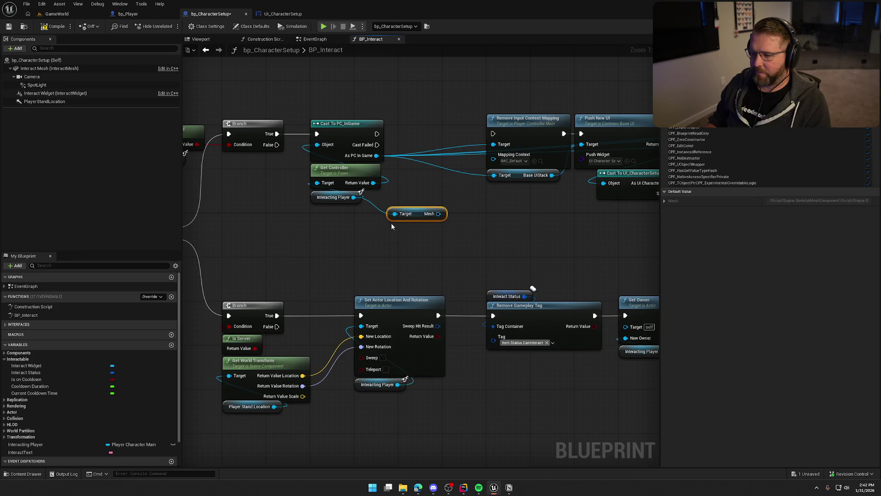
mouse_move(420, 213)
mouse_down()
mouse_move(343, 213)
mouse_move(404, 224)
mouse_move(381, 216)
mouse_up()
text(set rotation)
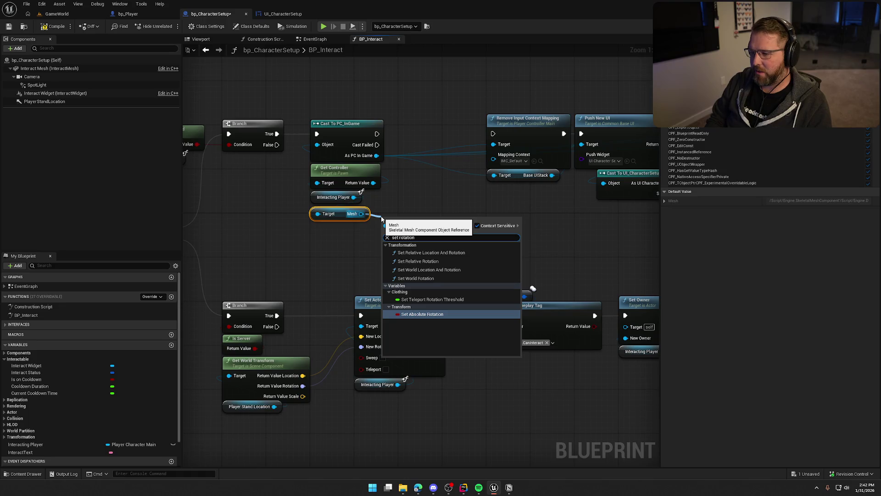
click(404, 261)
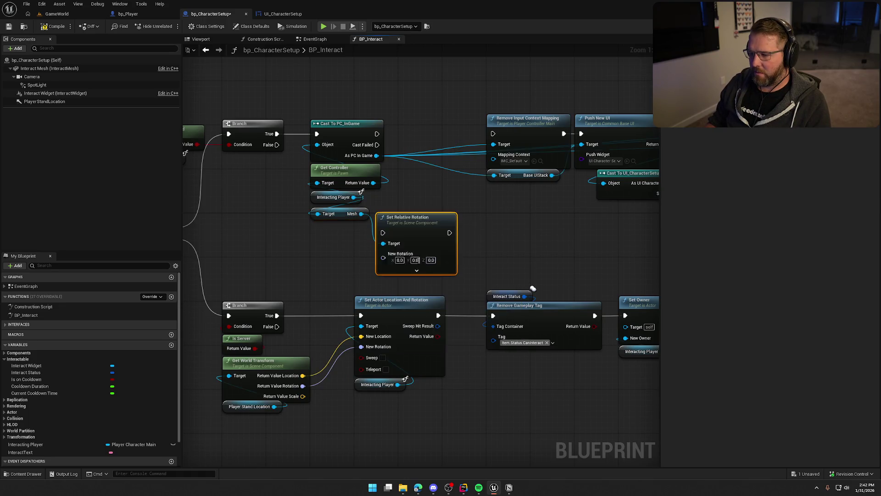
drag(426, 219, 448, 121)
click(388, 97)
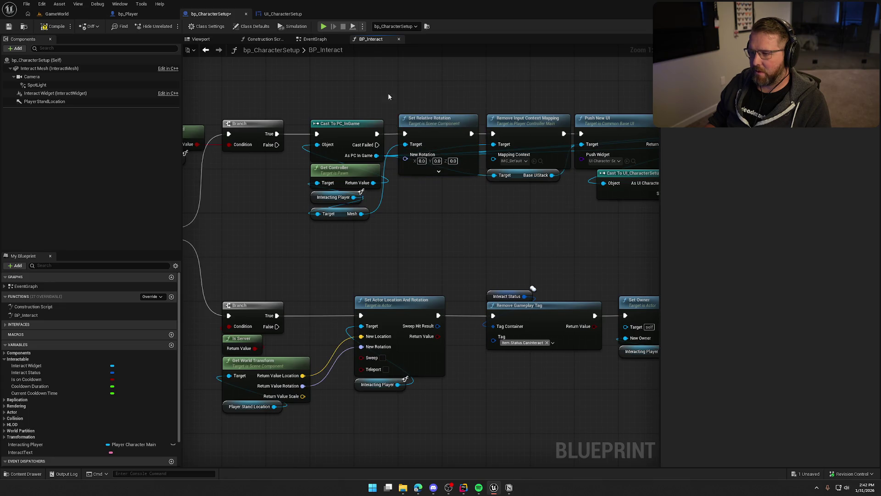
click(57, 14)
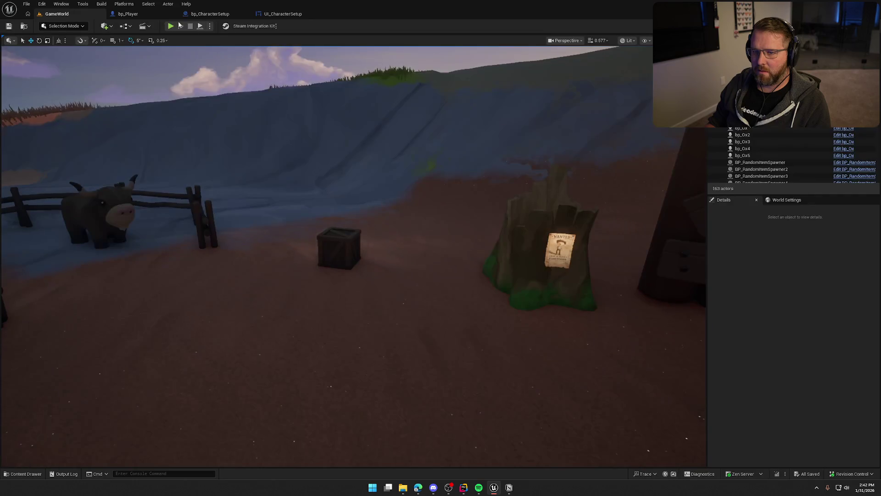
Run a quick play test, stop it, and return to the bp_Player blueprint
key(alt+p)
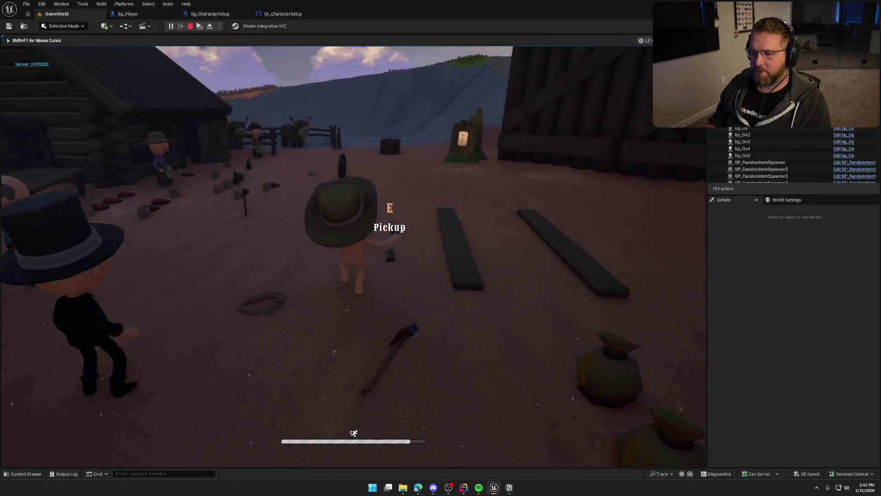
key(super)
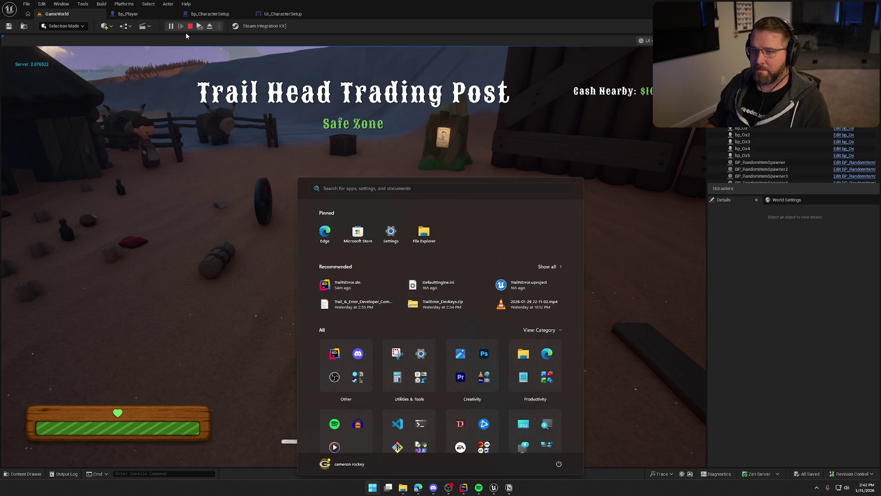
key(Escape)
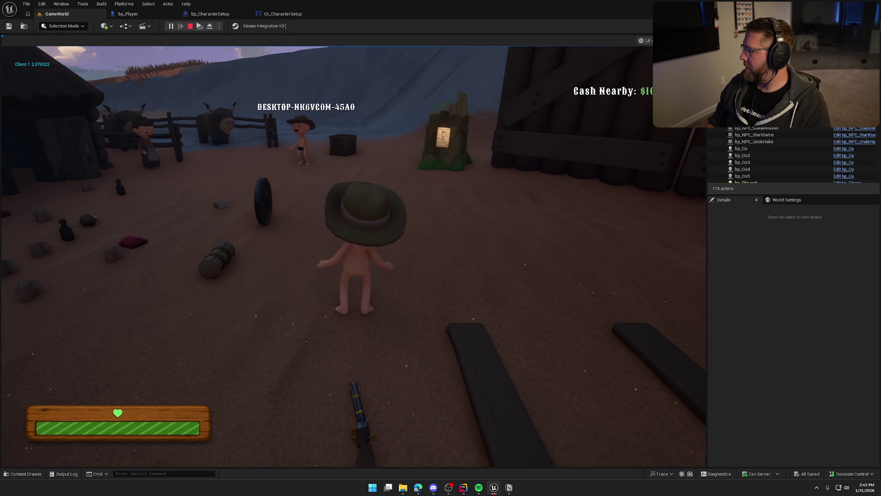
key(Escape)
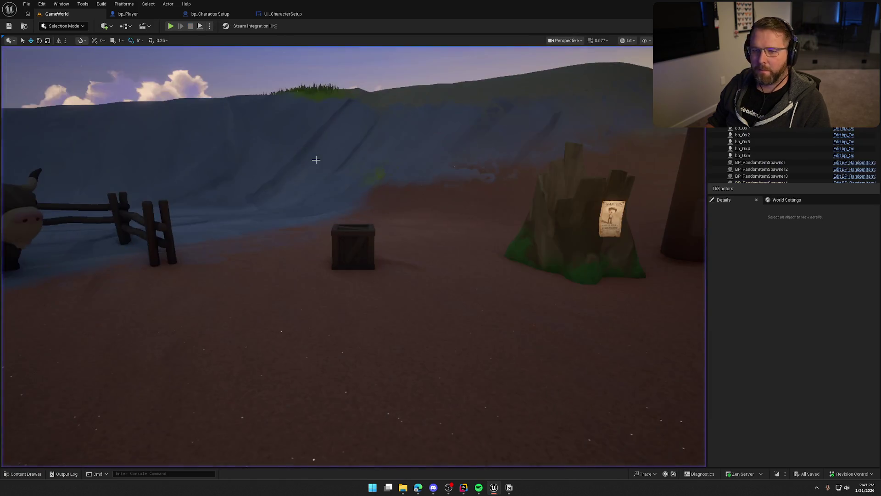
click(128, 14)
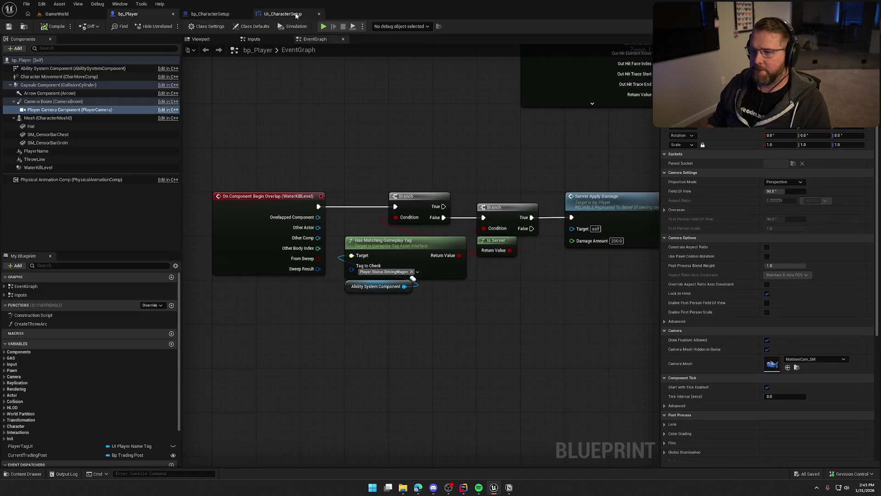
Delete Set Relative Rotation and wire Cast To PC_InGame directly to Remove Input Context Mapping
click(296, 13)
click(213, 13)
mouse_move(442, 227)
mouse_down()
mouse_move(384, 223)
mouse_move(433, 229)
mouse_up()
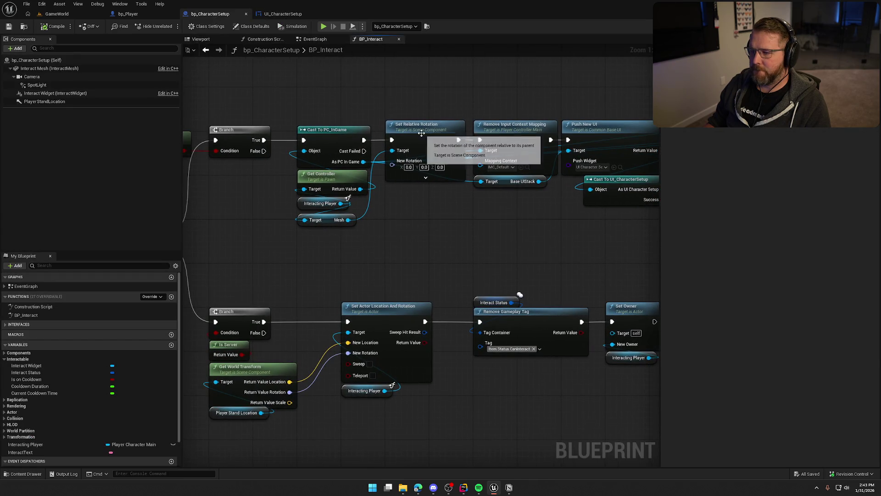
click(417, 150)
key(Delete)
mouse_move(364, 140)
mouse_down()
mouse_move(471, 149)
mouse_move(480, 140)
mouse_up()
Shift the downstream nodes left, delete the unused Mesh getter, and save bp_CharacterSetup
scroll(453, 221, down, 1)
mouse_move(342, 121)
mouse_down()
mouse_move(685, 222)
mouse_move(660, 234)
mouse_move(531, 213)
mouse_up()
scroll(437, 244, up, 5)
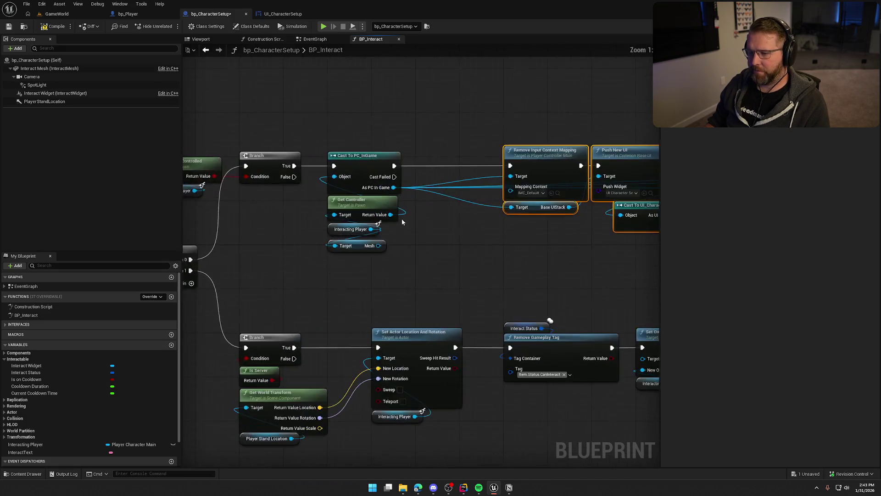
drag(545, 158, 458, 158)
mouse_move(503, 250)
mouse_down()
mouse_move(476, 226)
mouse_move(421, 209)
mouse_move(491, 213)
mouse_move(414, 211)
mouse_up()
click(349, 209)
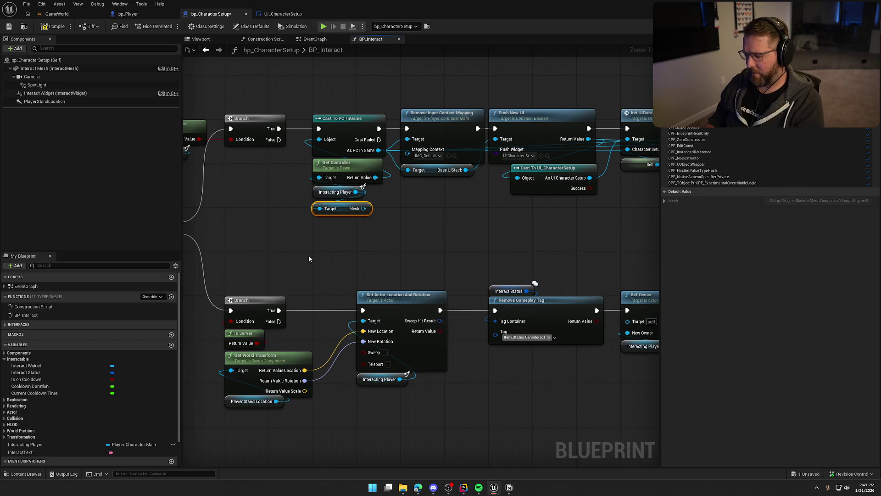
key(Delete)
key(ctrl+s)
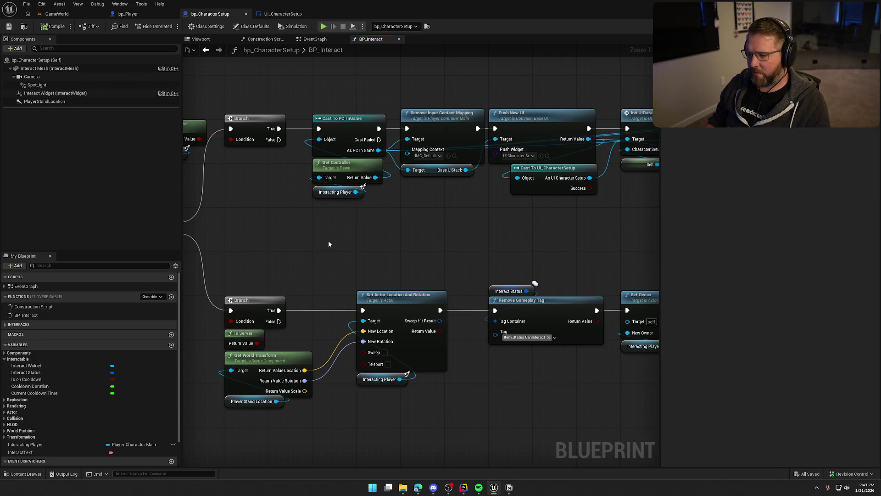
Move Interacting Player above Set Actor Location And Rotation and compile the blueprint
drag(329, 244, 366, 224)
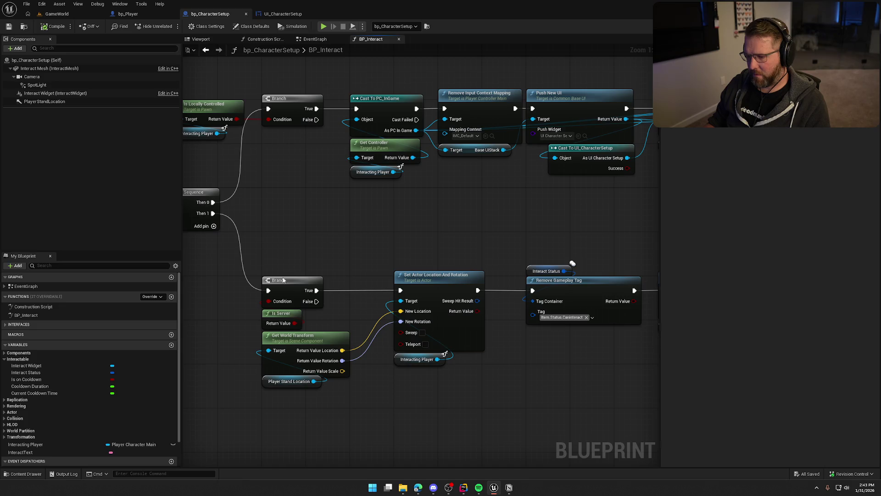
mouse_move(417, 359)
mouse_down()
mouse_move(403, 255)
mouse_move(416, 265)
mouse_up()
click(416, 232)
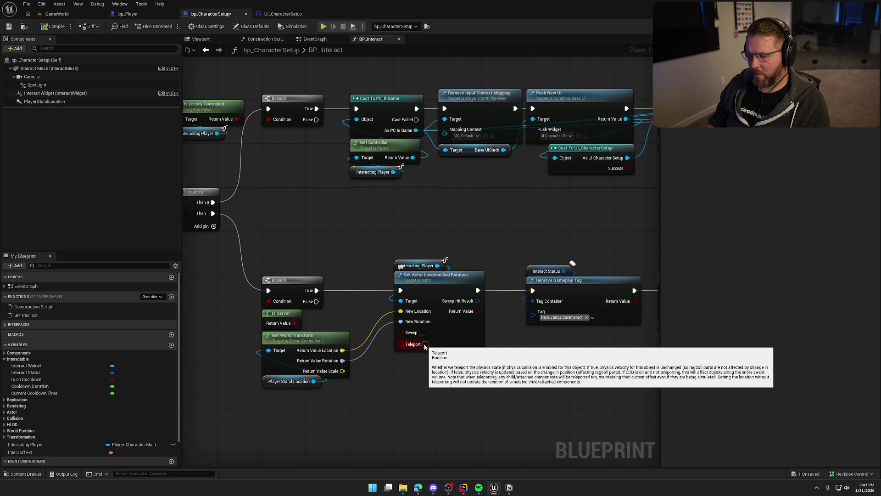
drag(445, 385, 411, 408)
click(50, 29)
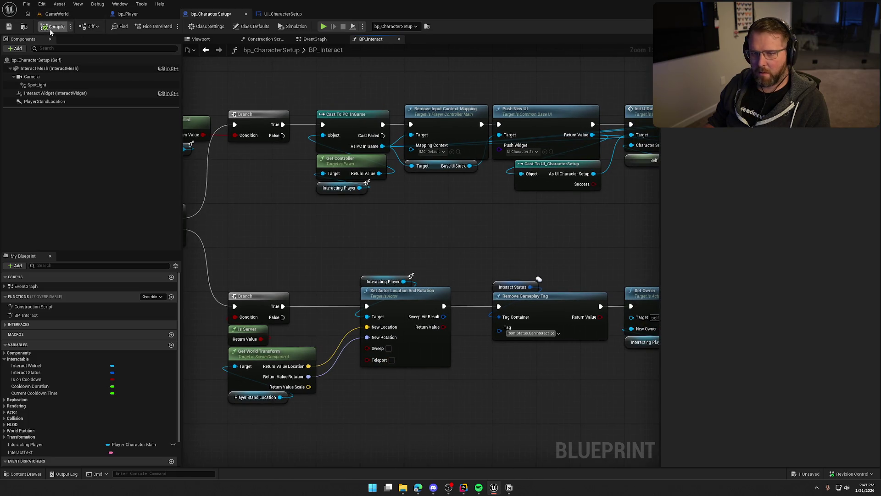
click(128, 13)
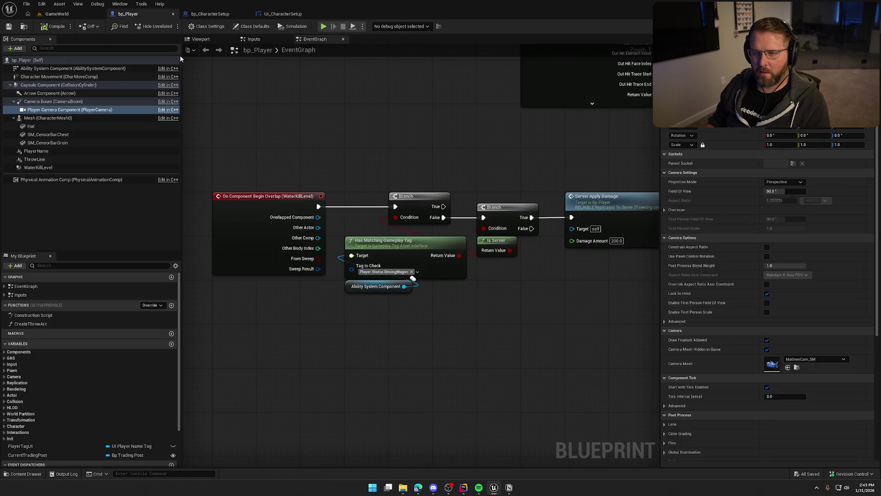
Check bp_Player's Class Defaults down to the Character Movement rotation settings
click(28, 60)
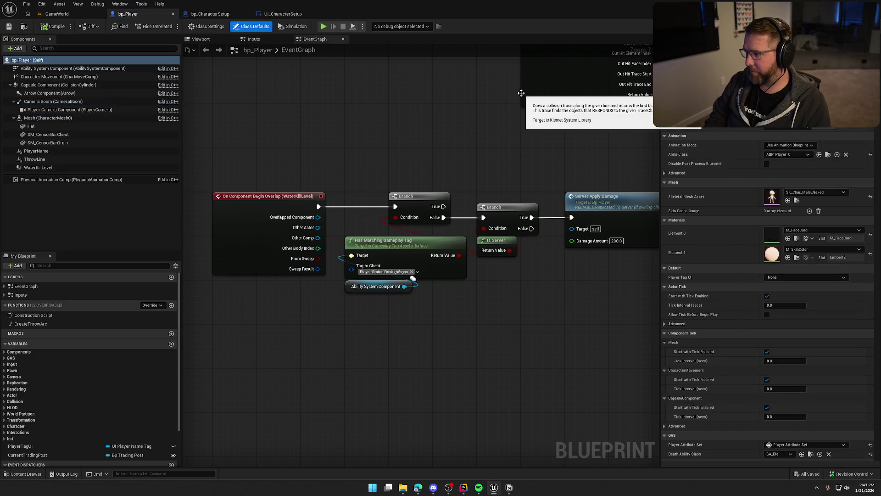
scroll(722, 321, down, 15)
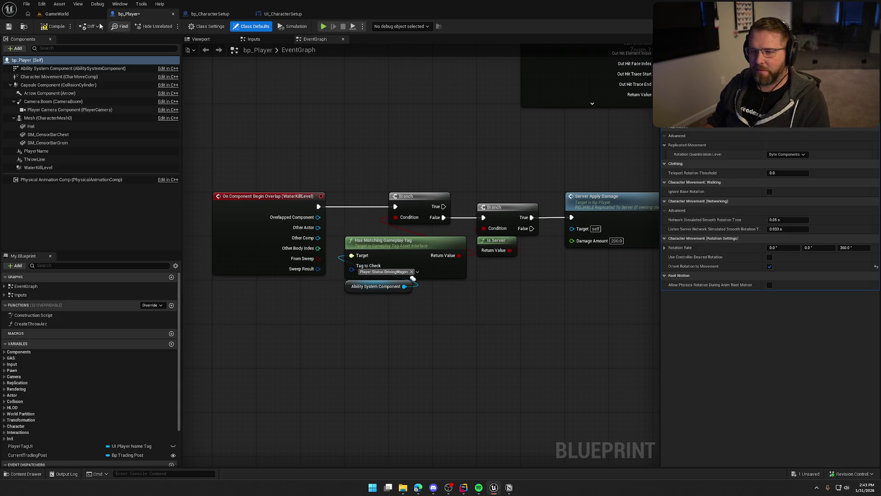
click(57, 13)
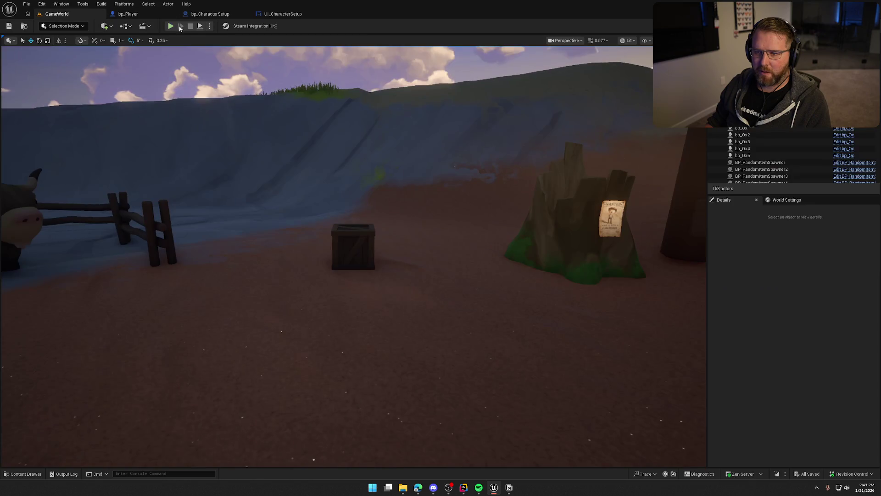
Play-test walking the character into the trading post toward the stump and crate
click(171, 26)
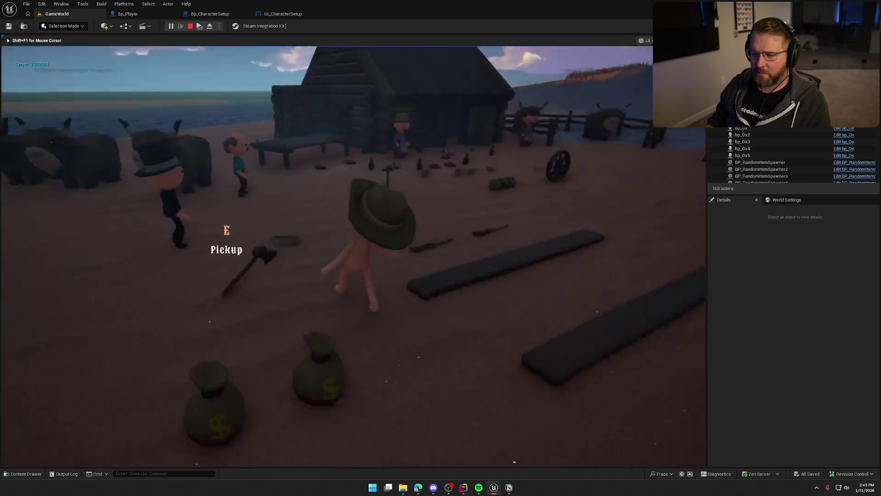
key(w)
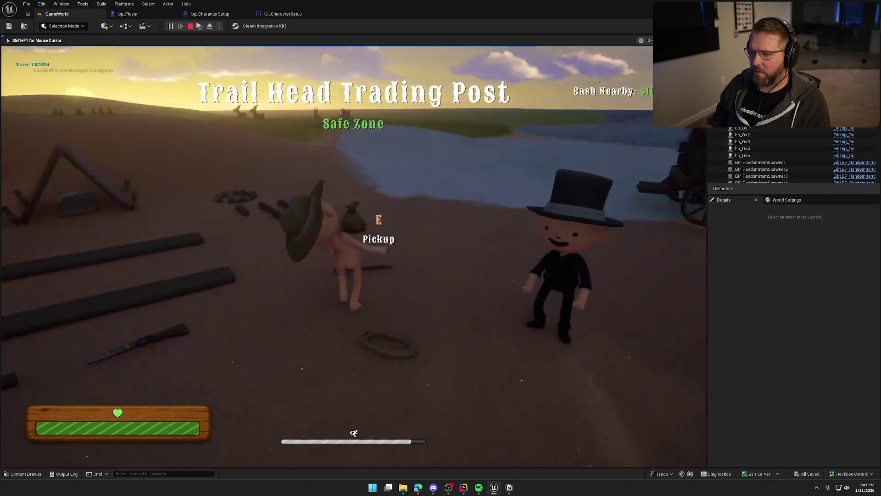
key(w)
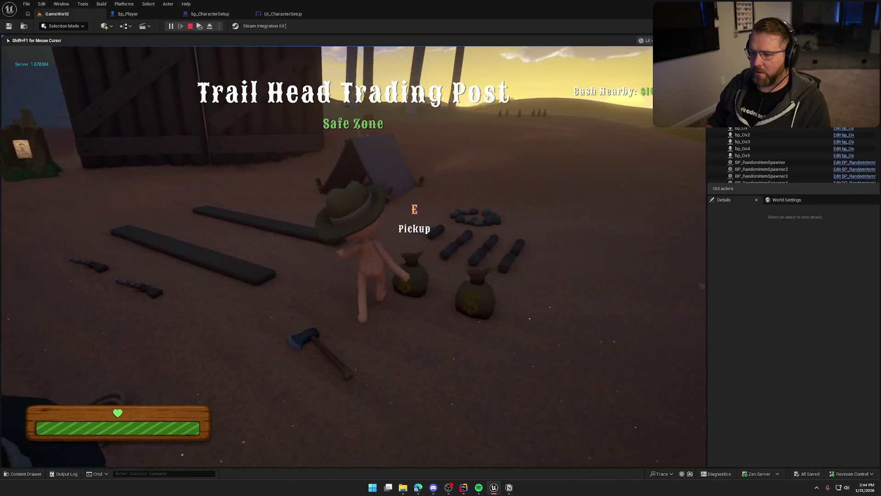
key(w)
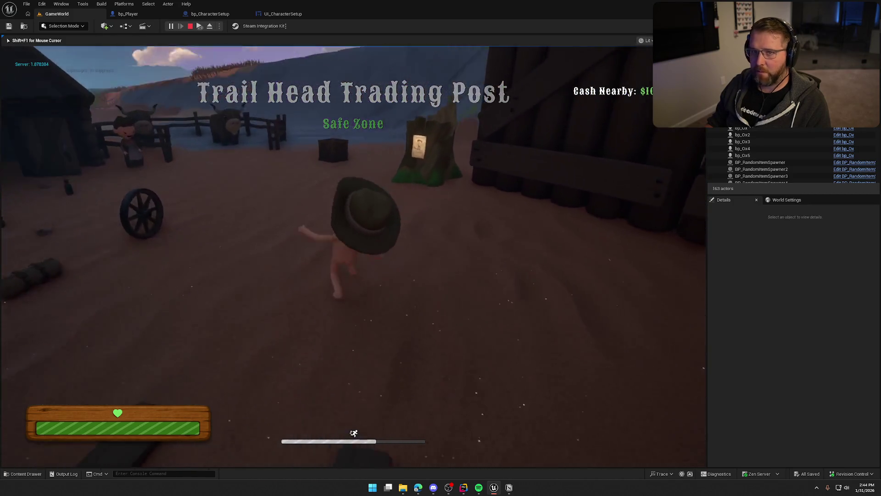
key(super)
key(super)
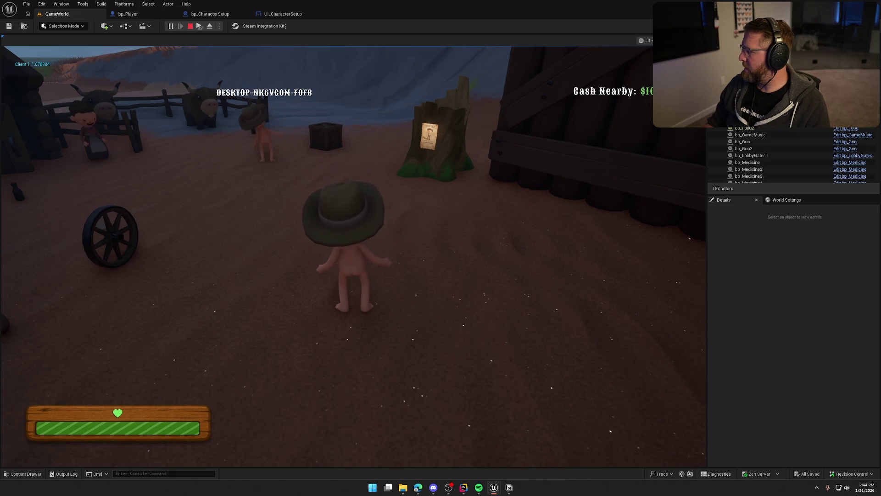
click(128, 14)
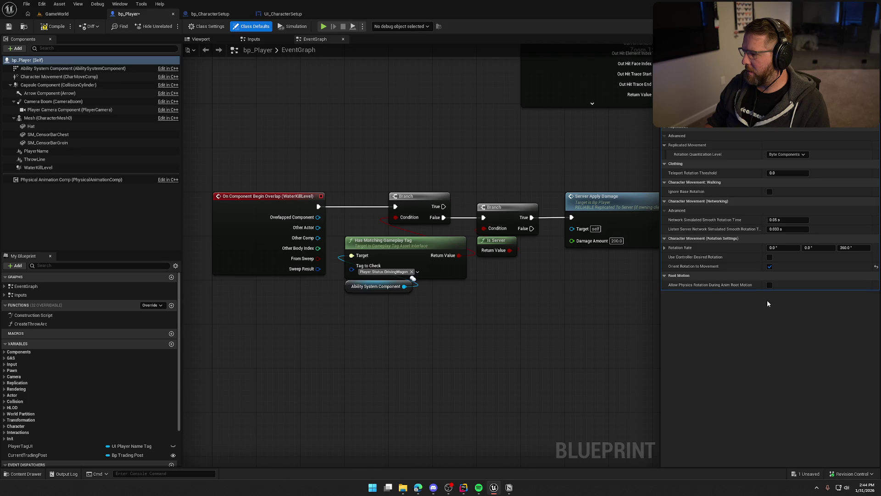
Enable Use Controller Desired Rotation on bp_Player and start a new GameWorld play test
mouse_move(675, 259)
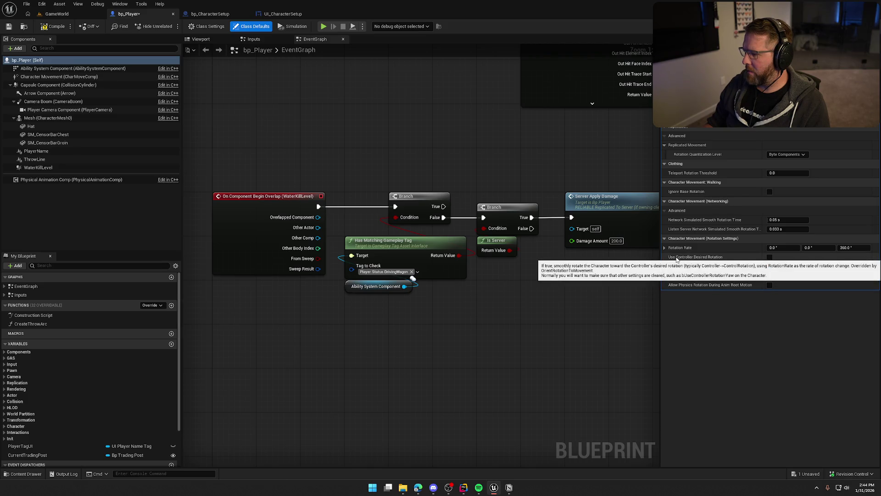
click(770, 257)
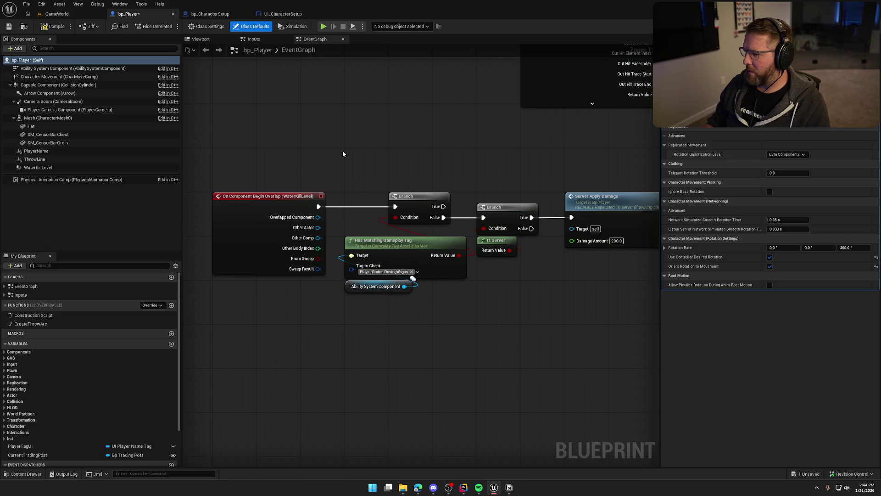
click(57, 14)
key(alt+p)
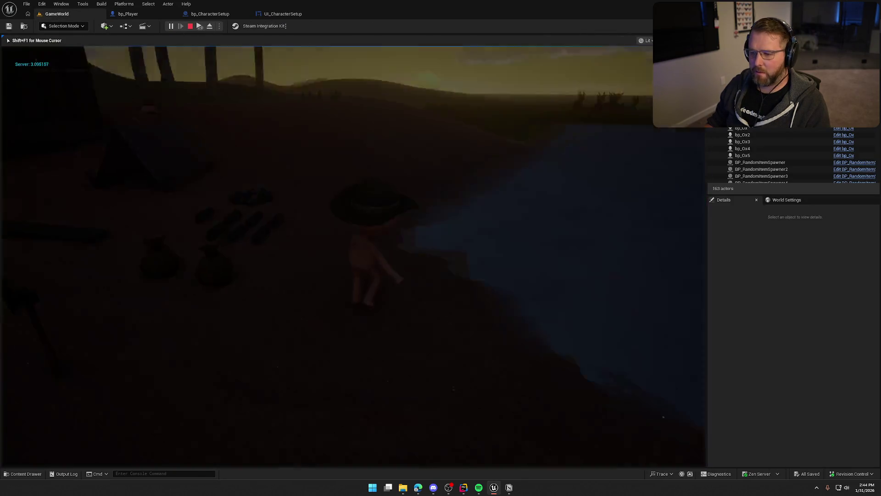
Sprint the character through the trading post to check turning, then stop the test
key(shift+w)
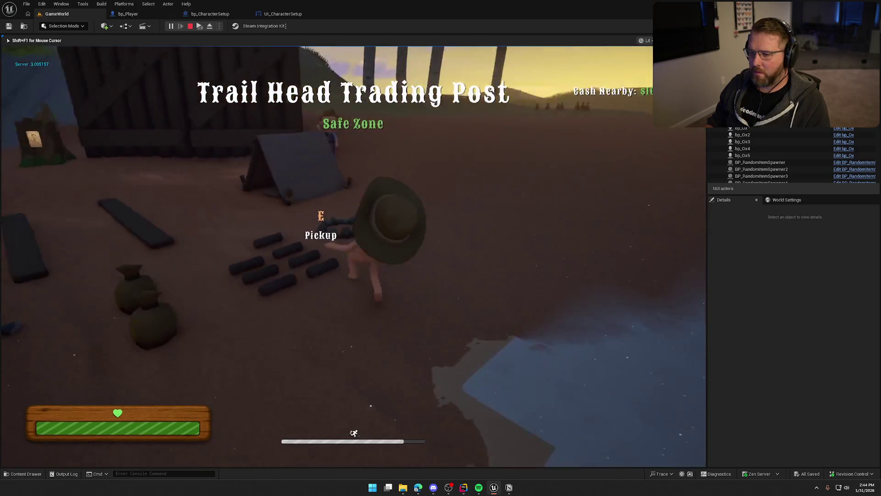
key(shift+w)
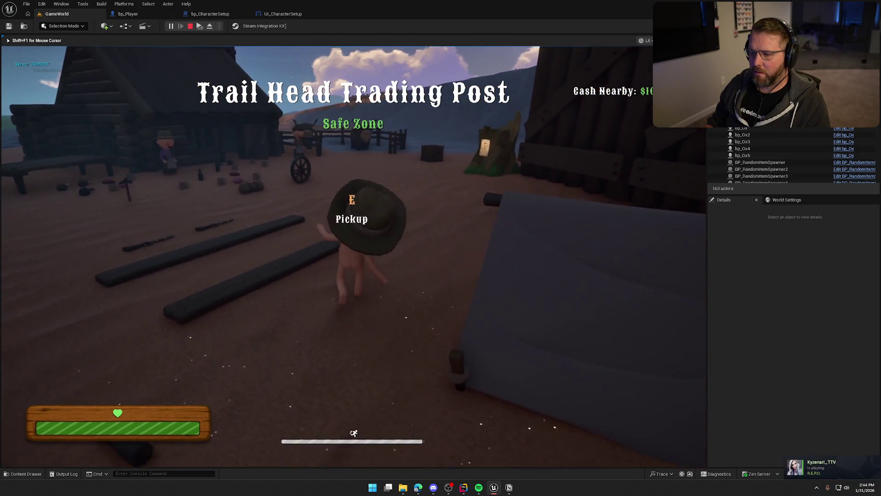
key(shift+w)
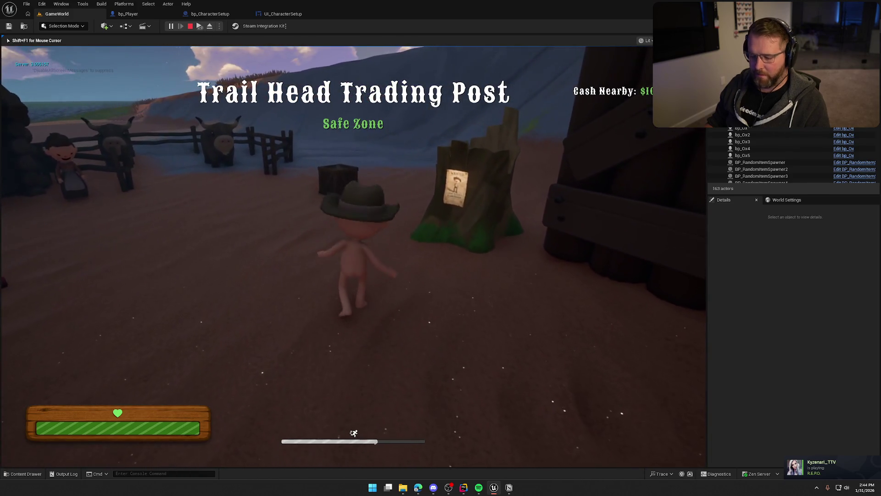
key(super)
key(super)
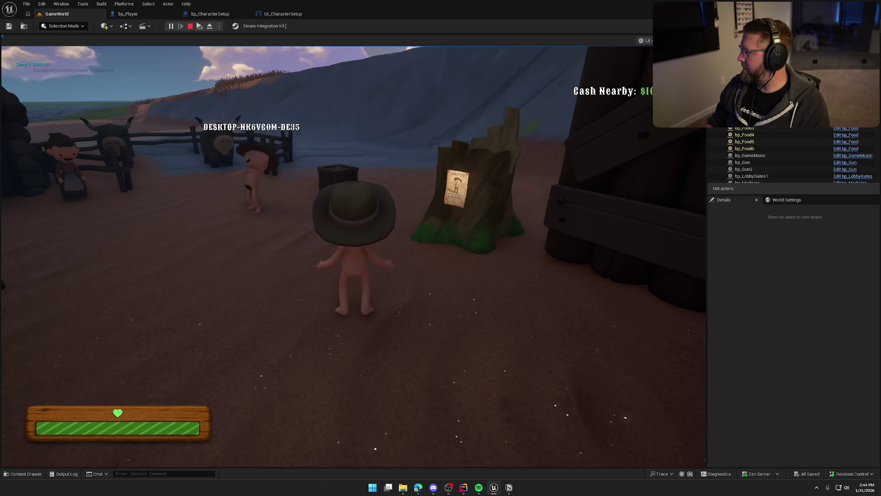
click(190, 27)
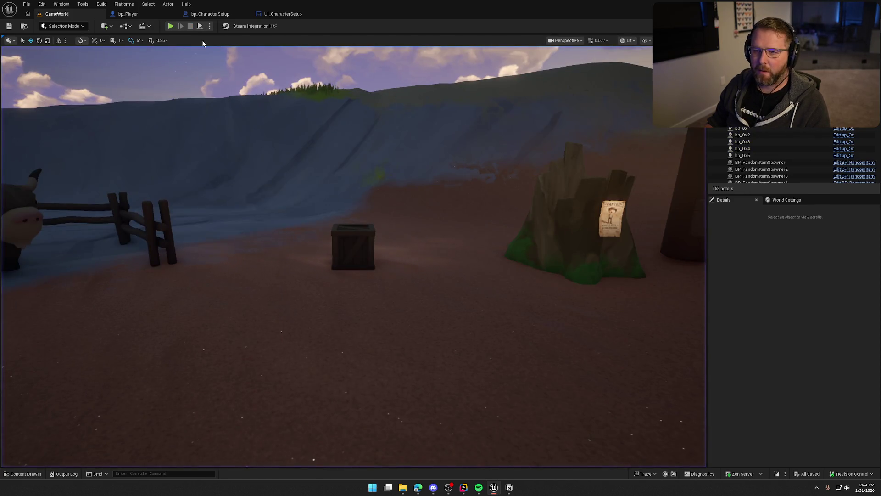
Turn Use Controller Desired Rotation back off in bp_Player and clear the 'control' Details filter
click(128, 14)
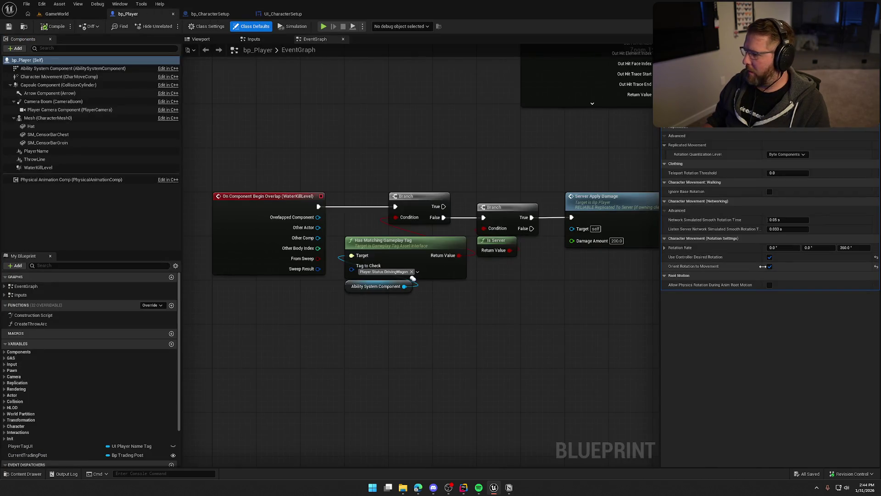
click(770, 257)
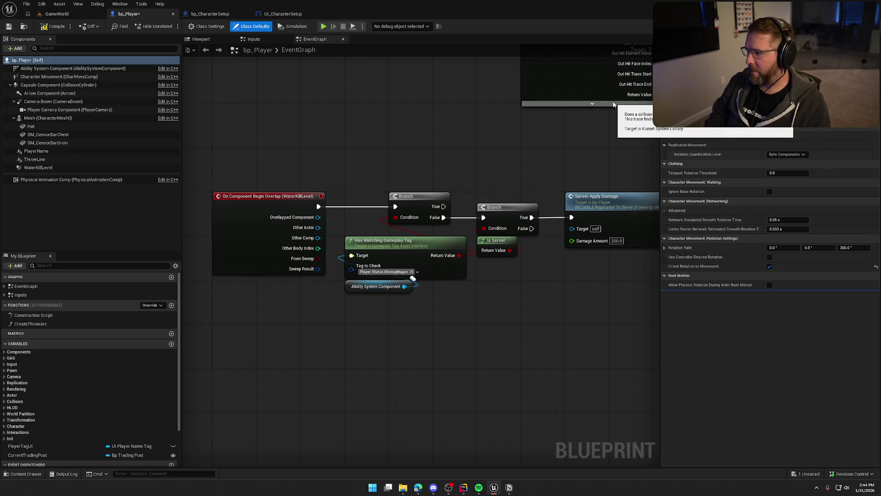
text(control)
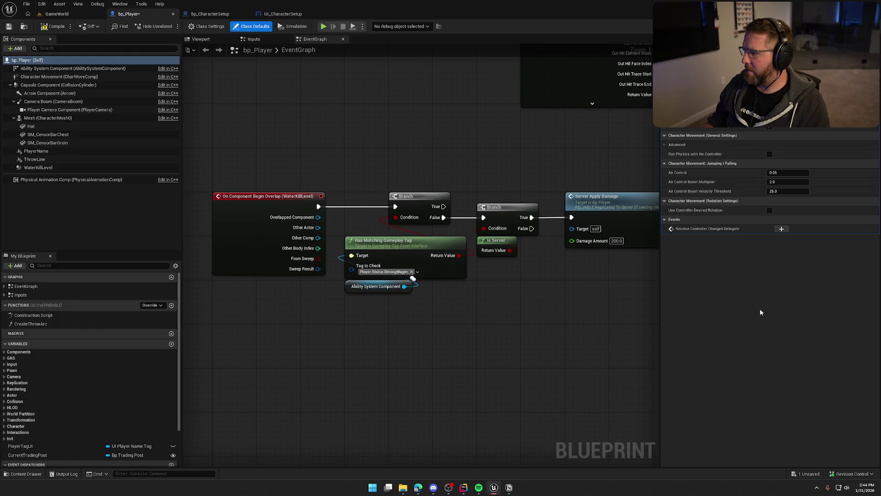
key(Escape)
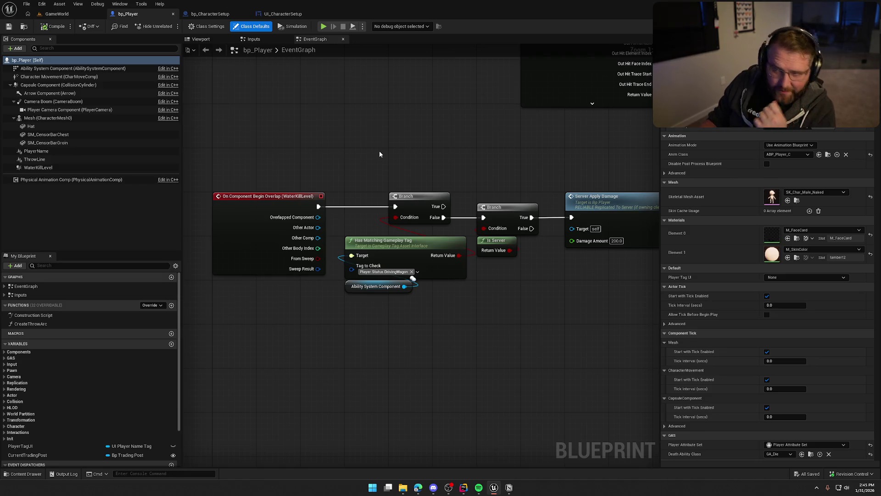
click(210, 13)
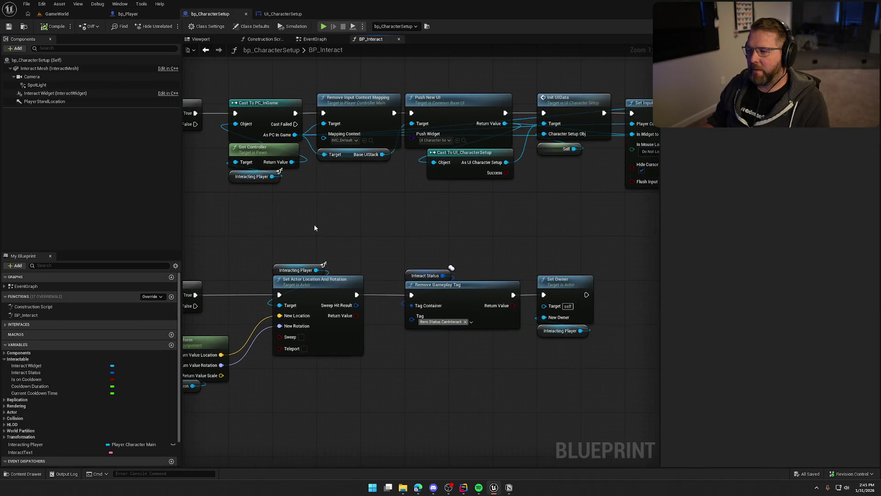
Arrange Get World Transform under Set Actor Location and shift Remove Gameplay Tag and Set Owner left
drag(290, 96, 552, 220)
click(324, 221)
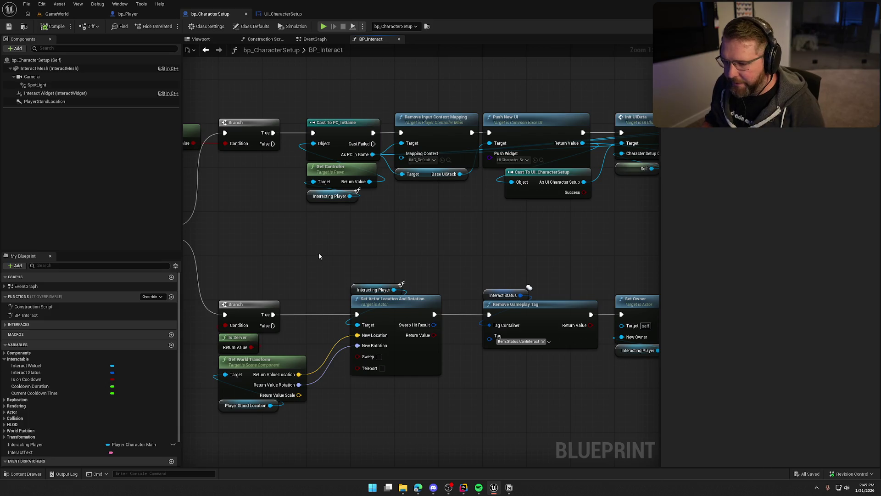
mouse_move(328, 235)
mouse_down()
mouse_move(370, 217)
mouse_move(390, 233)
mouse_move(397, 179)
mouse_up()
mouse_move(343, 374)
mouse_down()
mouse_move(254, 272)
mouse_move(413, 312)
mouse_move(416, 302)
mouse_up()
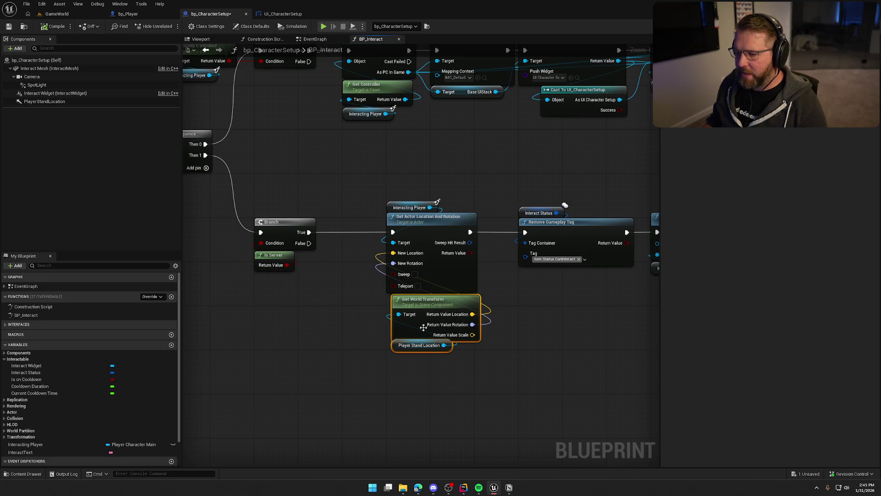
mouse_move(464, 395)
mouse_down()
mouse_move(385, 296)
mouse_move(420, 204)
mouse_move(382, 224)
mouse_move(565, 314)
mouse_up()
scroll(383, 224, down, 2)
scroll(386, 265, up, 2)
mouse_move(386, 265)
mouse_down()
mouse_move(344, 252)
mouse_move(347, 265)
mouse_up()
drag(351, 314, 305, 320)
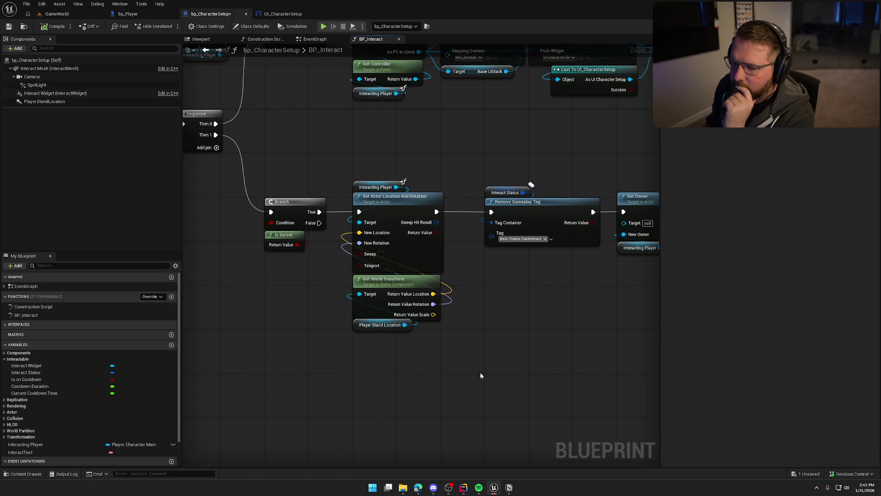
Enable Teleport on Set Actor Location And Rotation and start a GameWorld play test
click(384, 265)
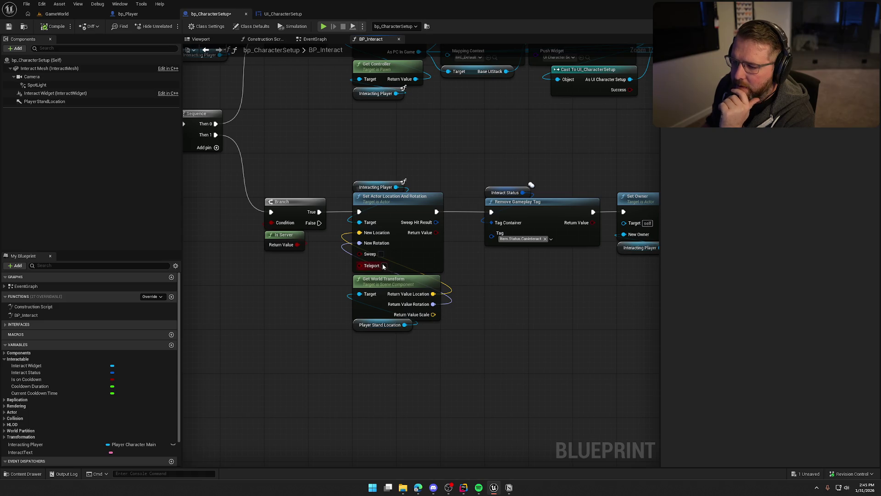
click(46, 15)
click(170, 27)
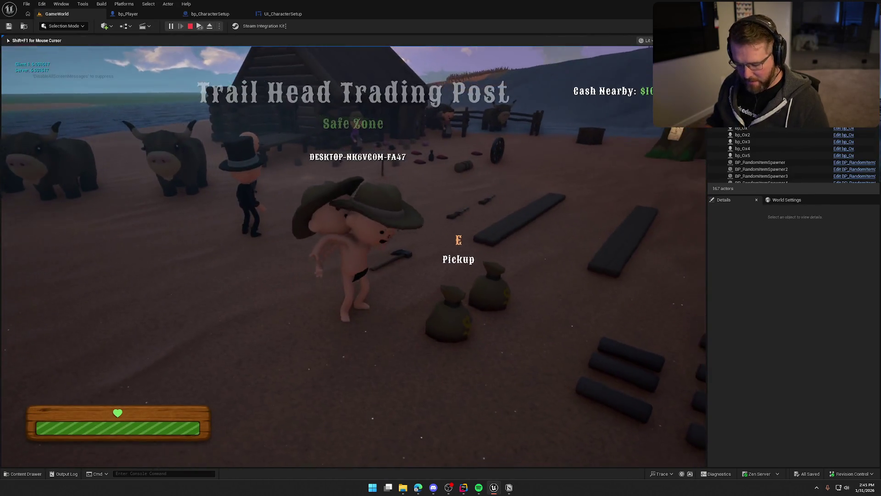
Test the station interaction at the Trail Head Trading Post, then stop the session
key(super)
key(Escape)
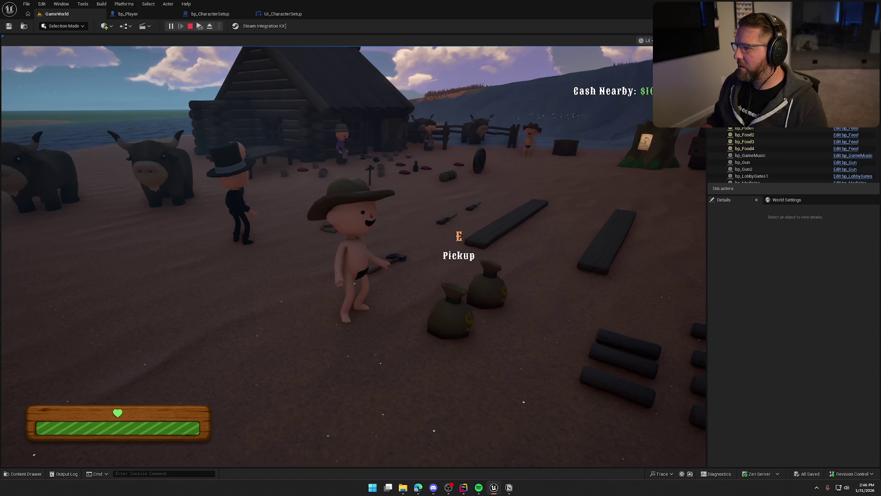
key(Escape)
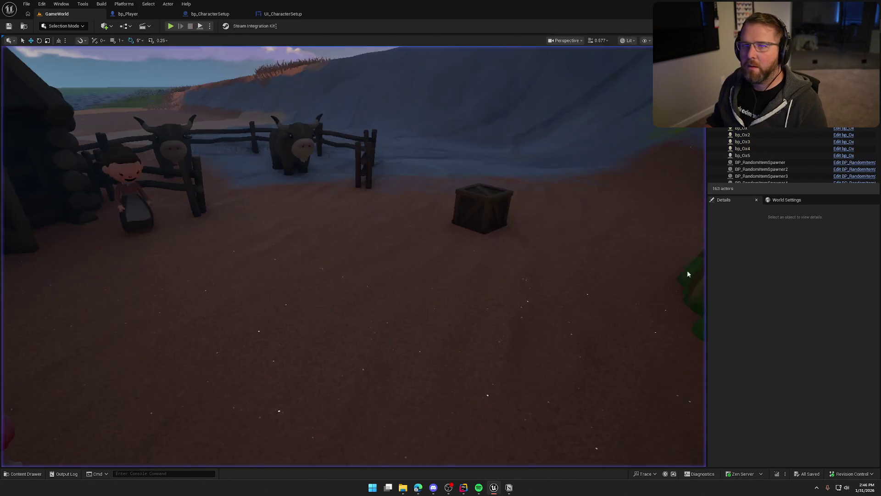
Untick Teleport on Set Actor Location And Rotation in bp_CharacterSetup's BP_Interact and save the blueprint
click(209, 14)
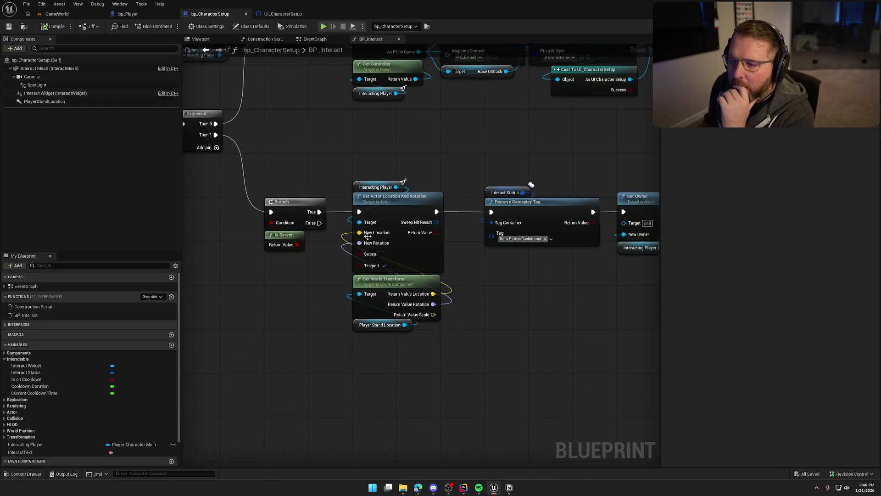
click(329, 255)
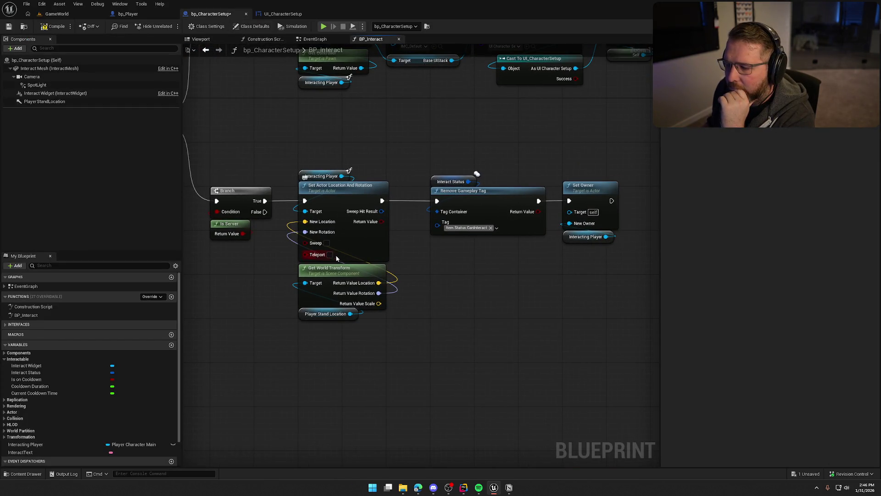
drag(472, 285, 483, 392)
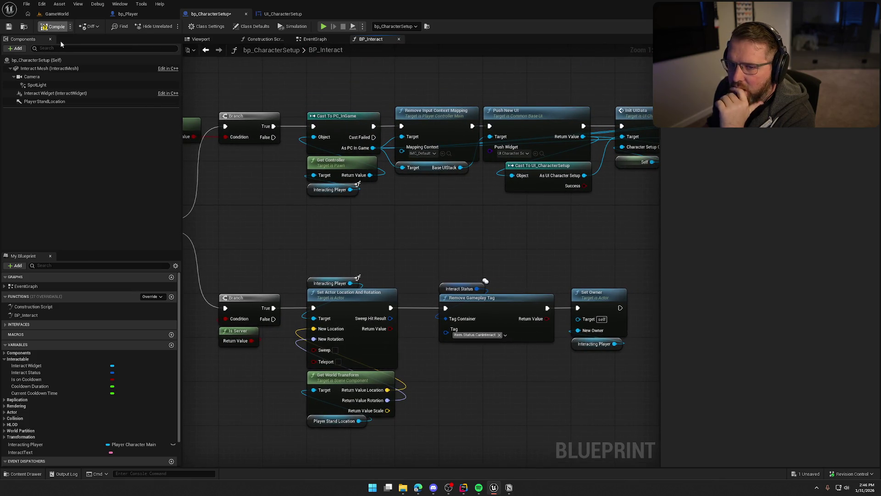
key(ctrl+s)
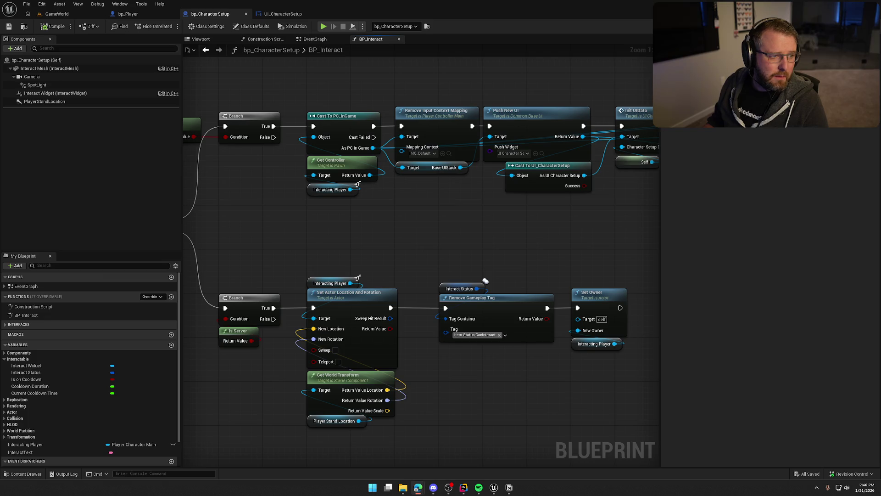
mouse_move(367, 239)
mouse_down()
mouse_move(388, 254)
mouse_move(527, 234)
mouse_up()
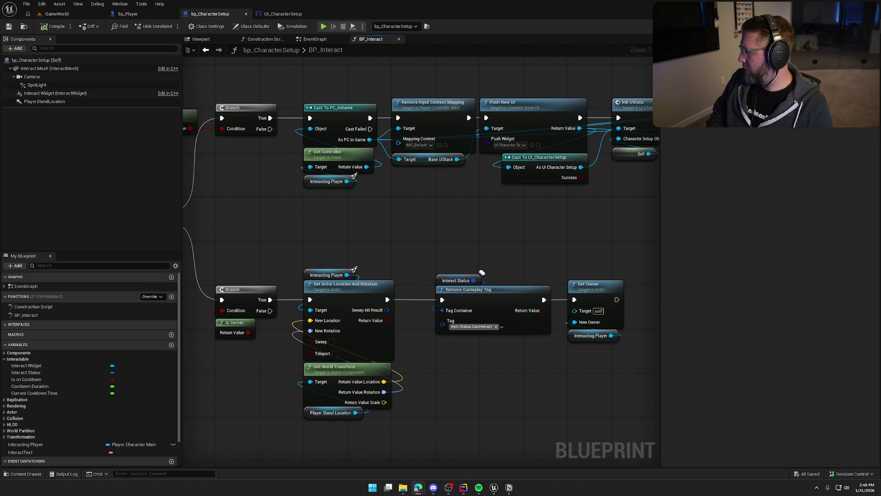
Compile bp_CharacterSetup so the non-teleport relocation takes effect
click(54, 26)
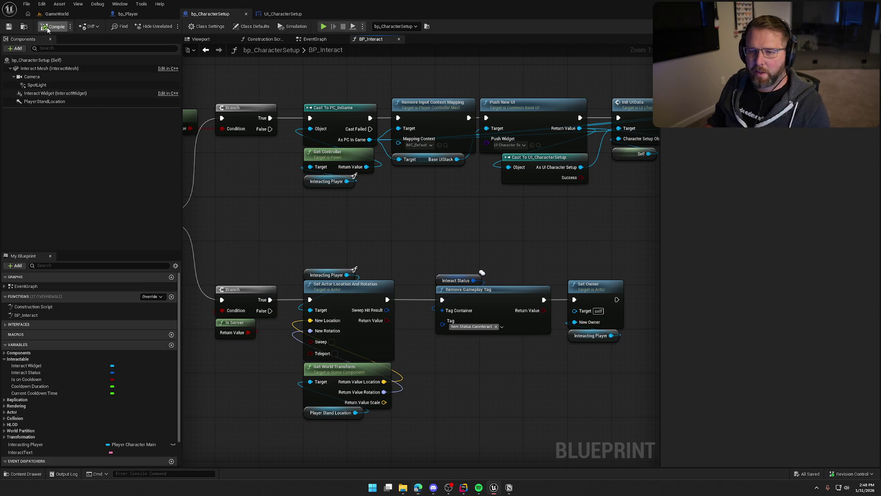
Play-test the trading post station in the GameWorld level with a second client, then stop the session
click(92, 14)
click(171, 25)
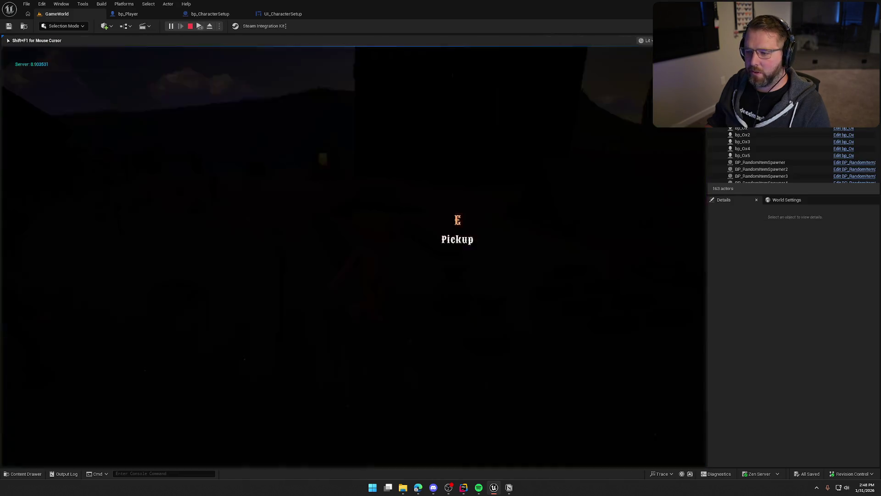
key(super)
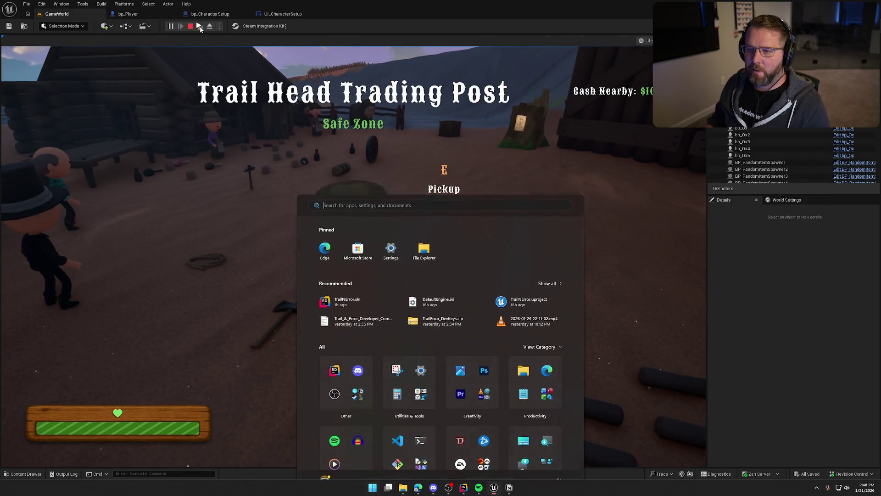
key(Escape)
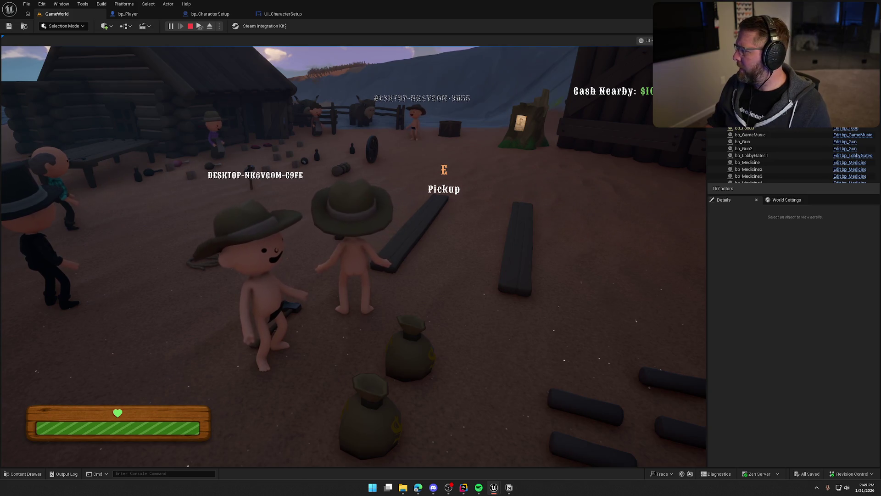
key(super)
key(super)
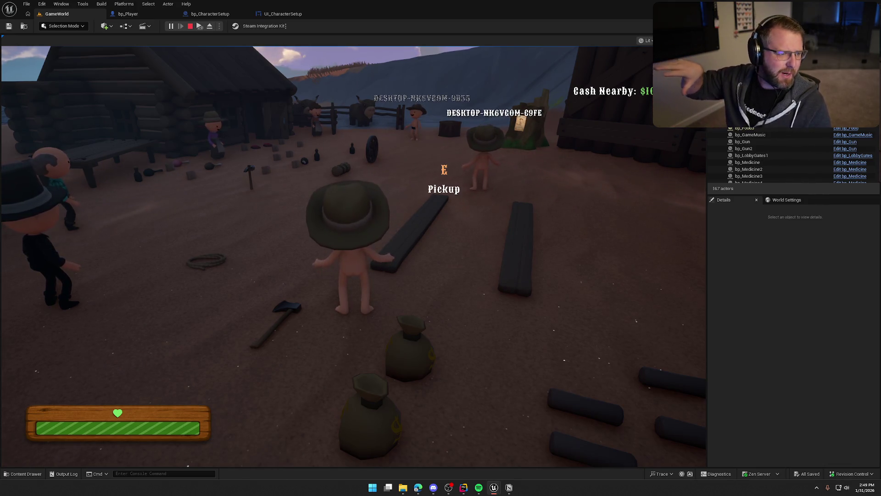
key(Escape)
key(alt+Tab)
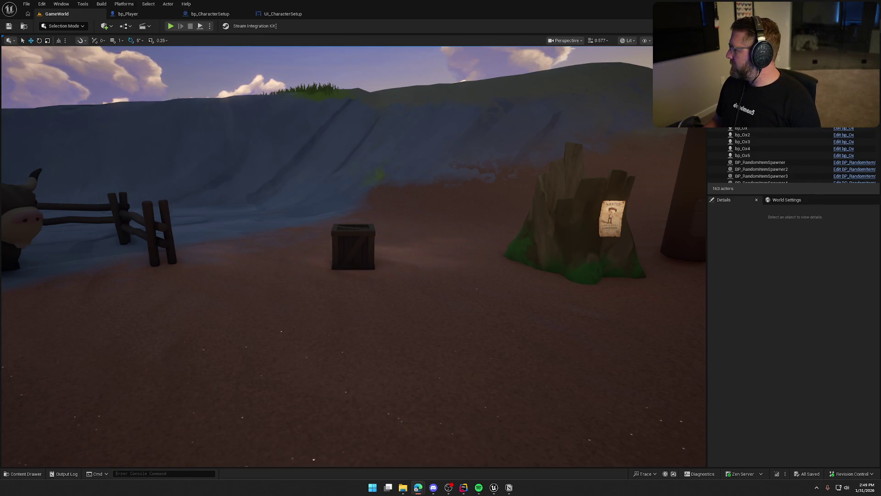
In bp_Player, search 'rotation' and step through Mesh and Capsule Component to bp_Player (Self) class defaults
click(131, 13)
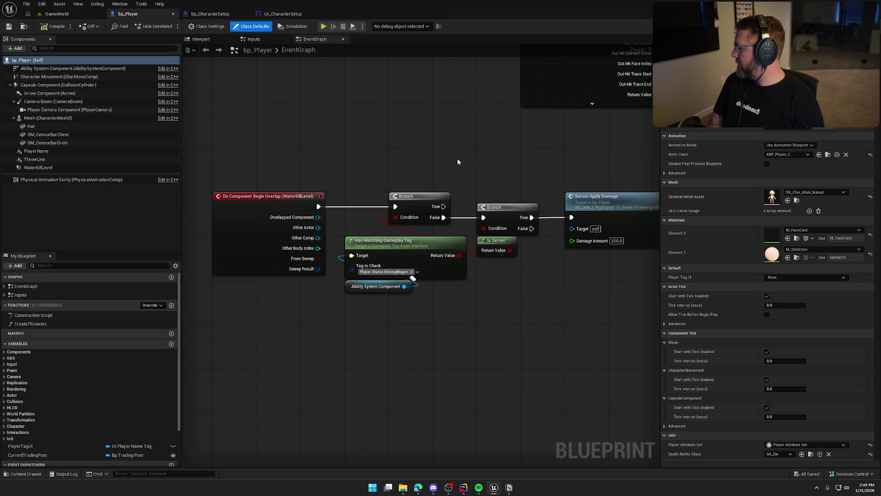
text(rotation)
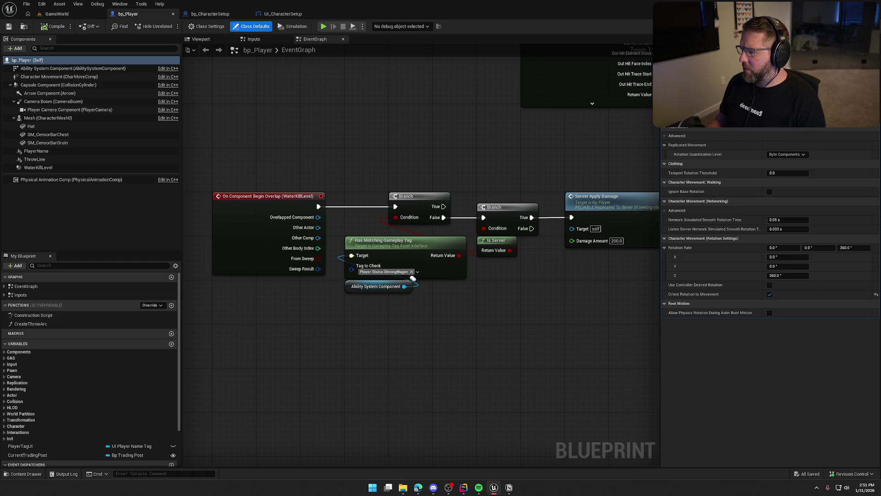
click(45, 118)
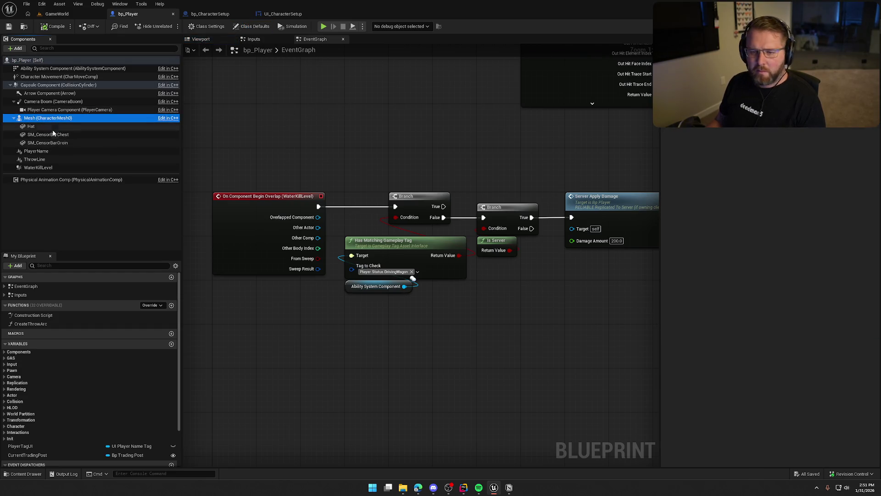
click(40, 85)
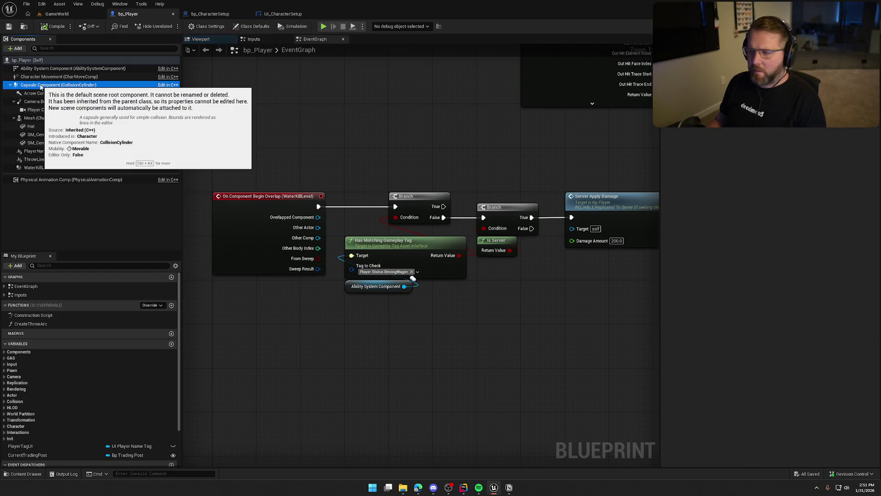
click(33, 60)
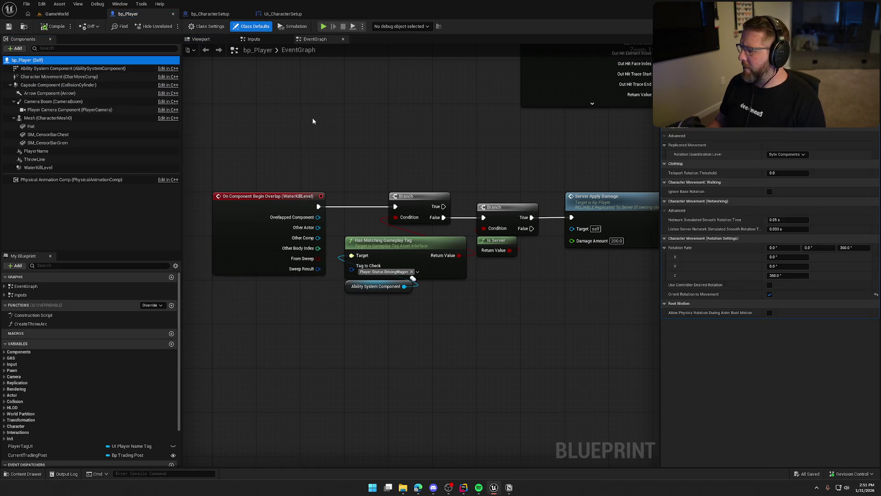
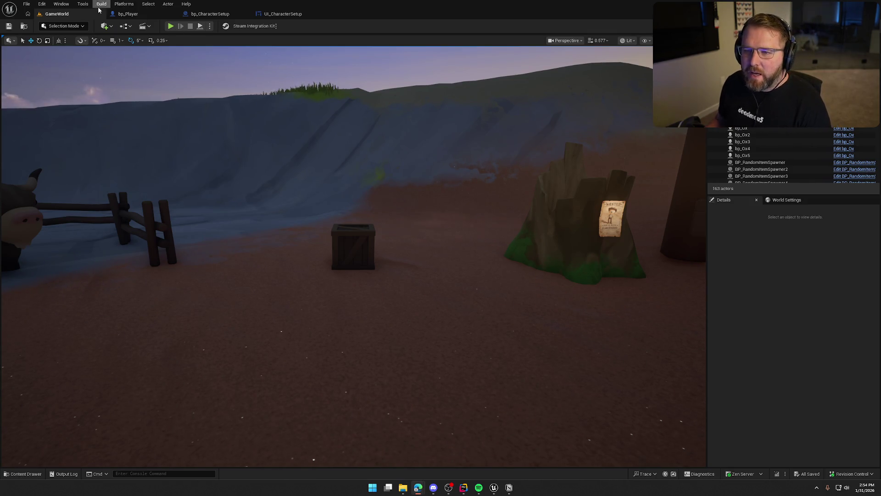
In bp_CharacterSetup's graph, delete the Set Control Rotation and Make Rotator nodes
click(129, 14)
click(210, 14)
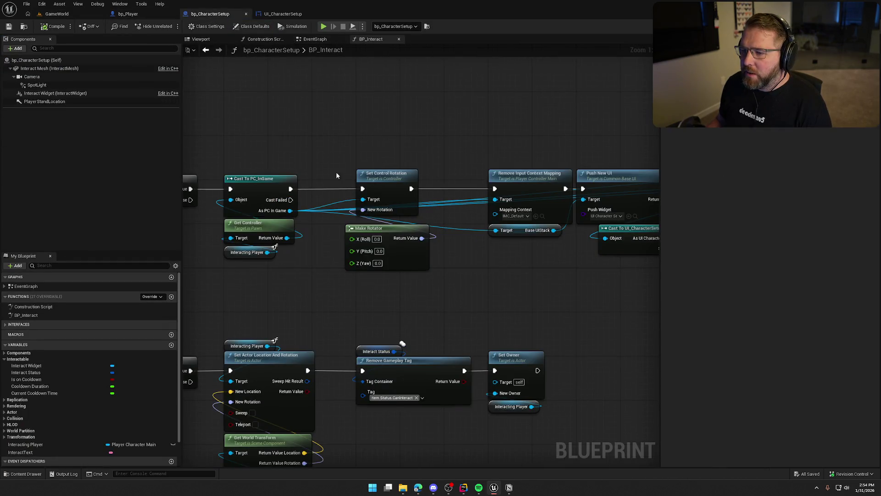
drag(354, 143, 412, 283)
key(Delete)
Add Set Actor Rotation on the Interacting Player, wired after the Cast To PC_InGame node
mouse_move(356, 258)
mouse_down()
mouse_move(375, 246)
mouse_move(353, 243)
mouse_move(353, 254)
mouse_up()
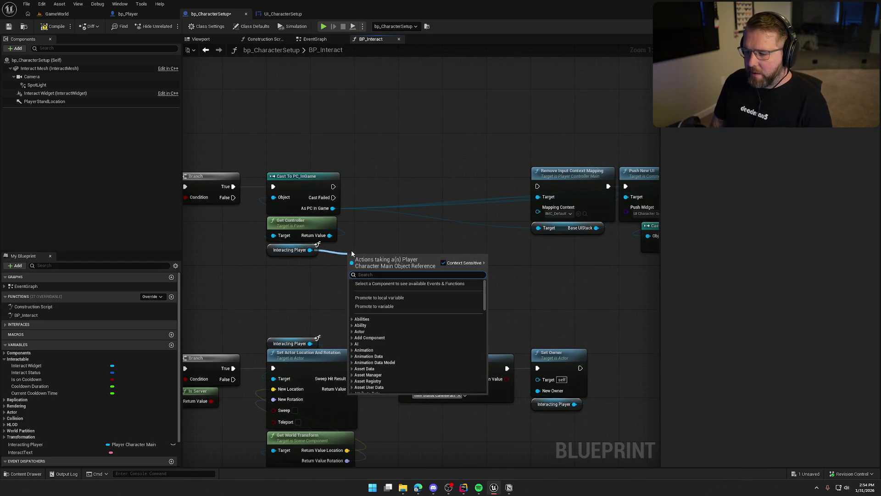
text(set actor r)
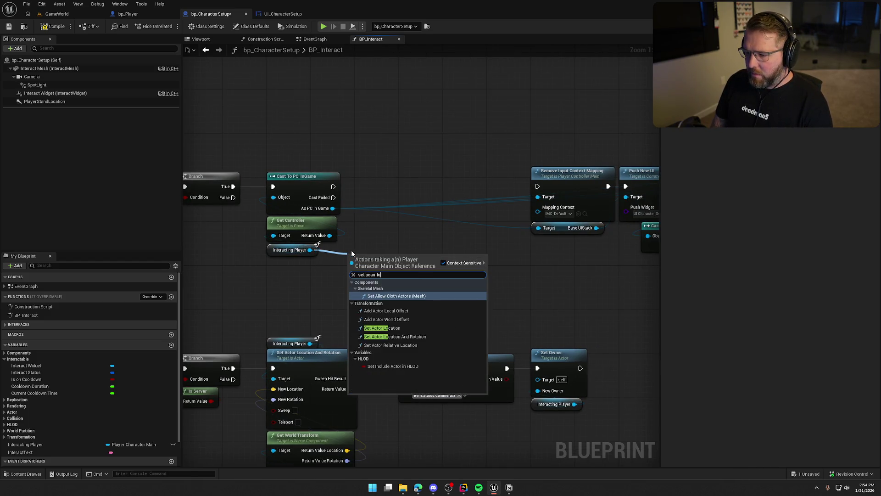
text(otation)
key(Return)
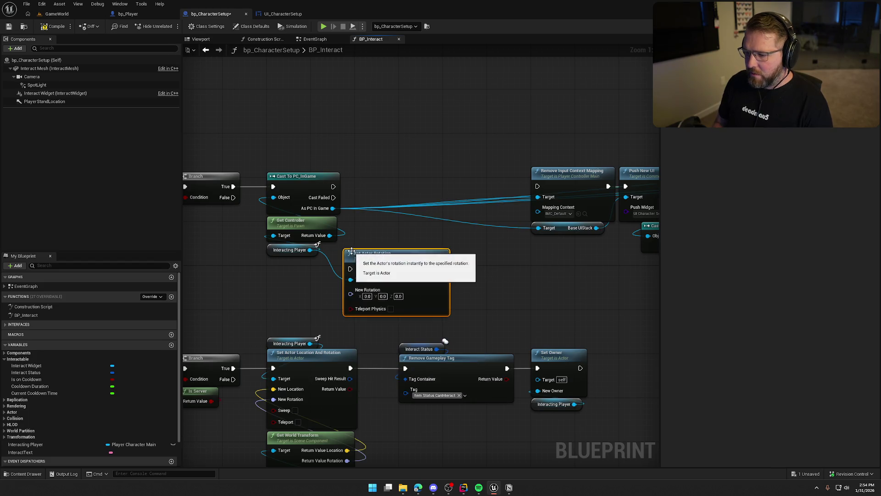
drag(350, 268, 333, 186)
mouse_move(409, 265)
mouse_down()
mouse_move(448, 182)
mouse_move(538, 186)
mouse_up()
click(468, 257)
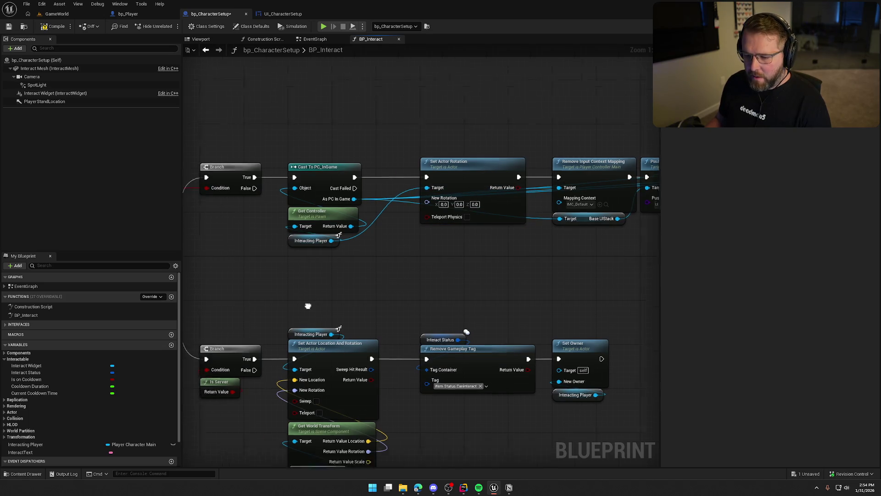
Feed PlayerStandLocation's Get World Rotation into New Rotation, then start a play test in GameWorld
click(33, 102)
mouse_move(44, 102)
mouse_down()
mouse_move(315, 244)
mouse_move(393, 246)
mouse_up()
text(set)
key(BackSpace)
key(BackSpace)
key(BackSpace)
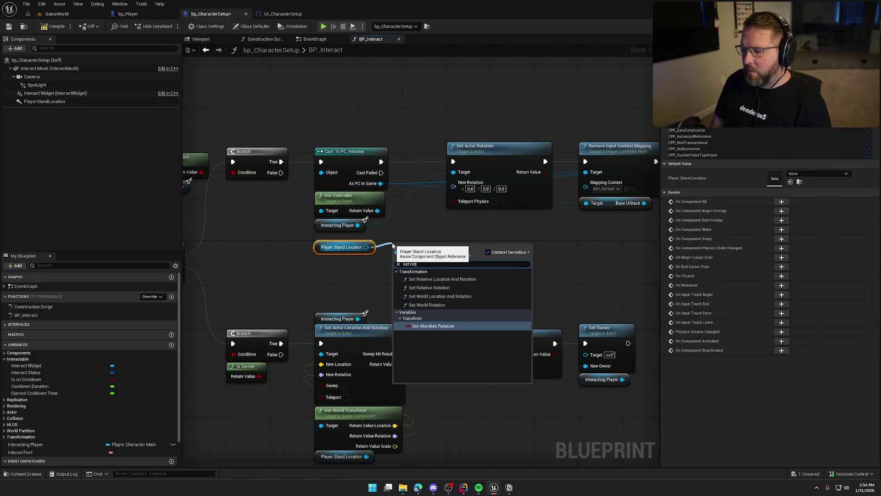
text(get world rotation)
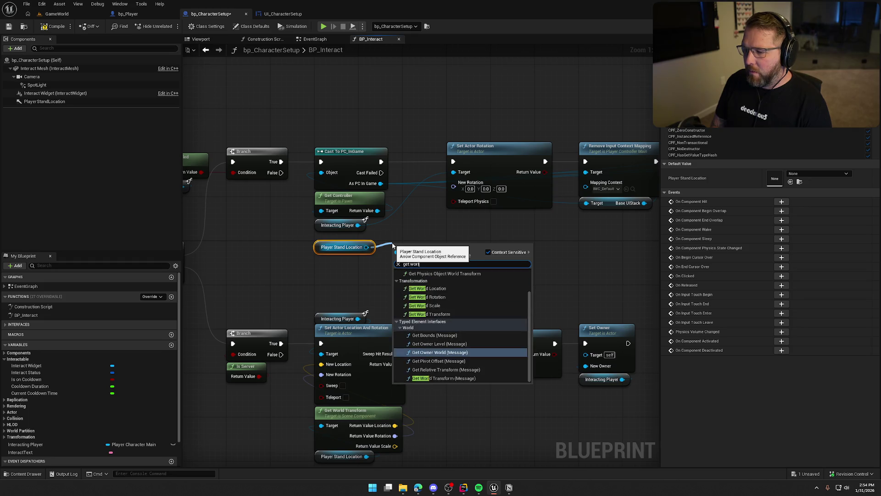
key(Return)
drag(457, 260, 453, 182)
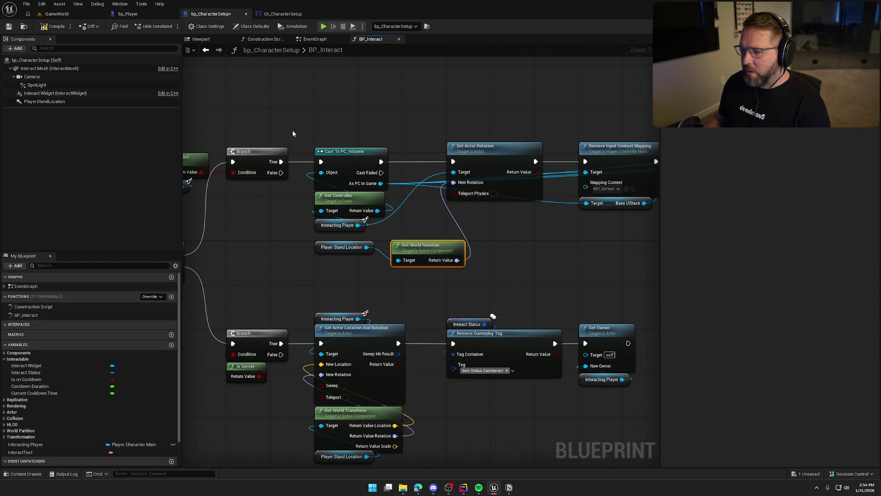
click(57, 14)
click(171, 26)
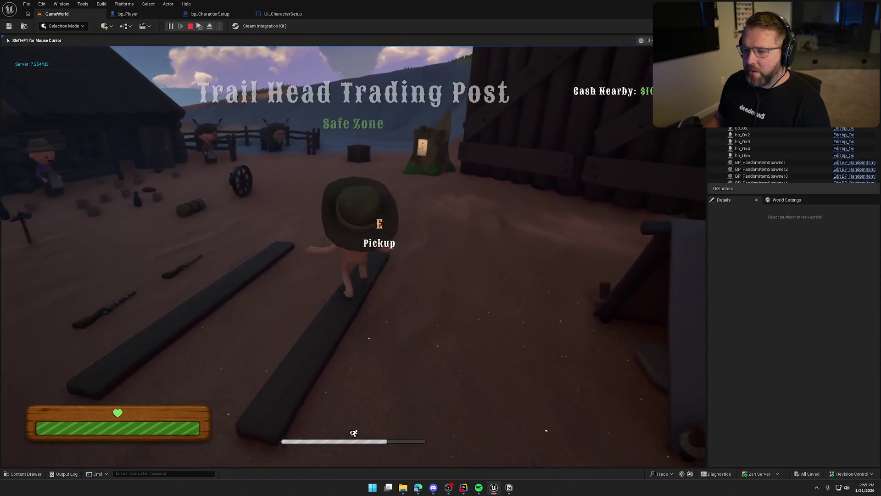
key(super)
key(Escape)
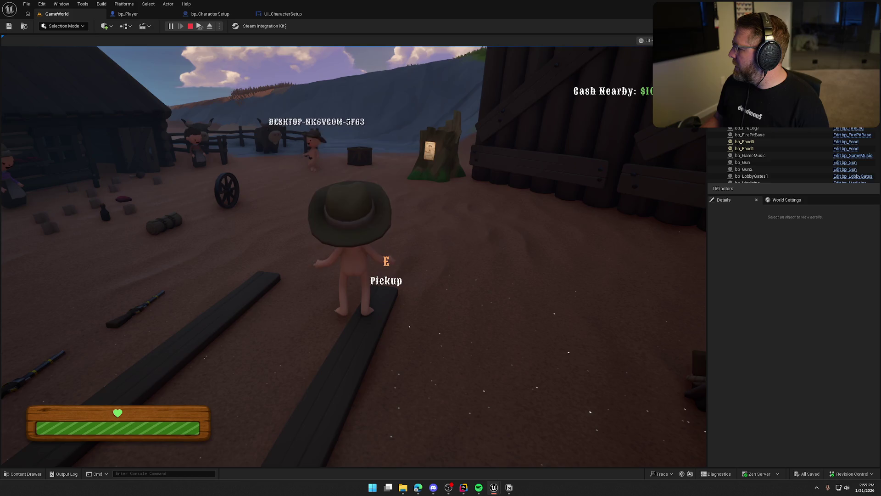
key(Escape)
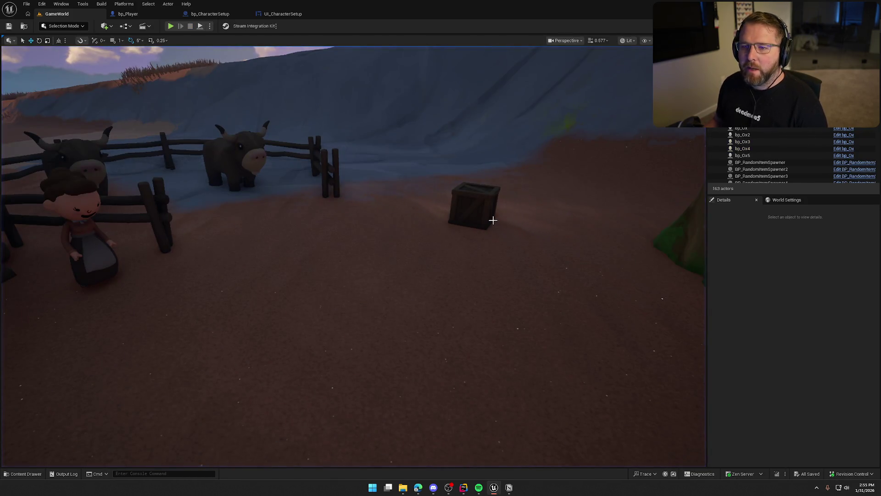
click(224, 15)
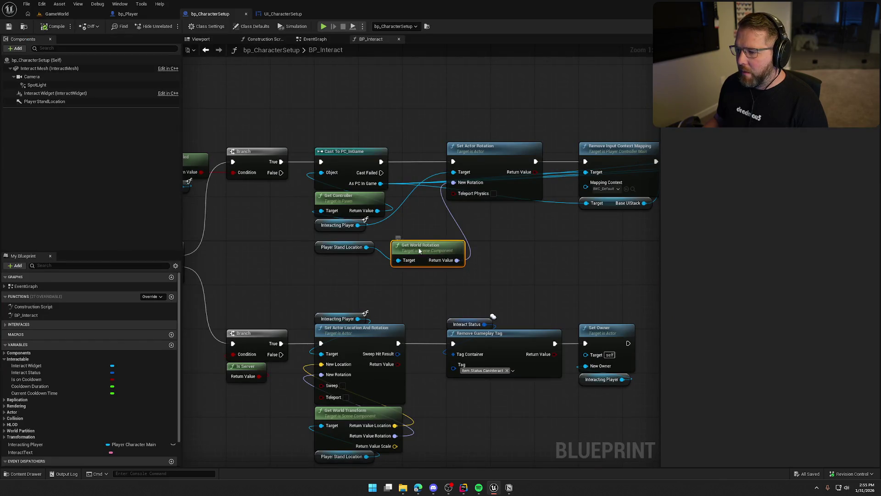
Line up Get World Rotation and Player Stand Location under Set Actor Rotation, then review the chain
drag(419, 251, 475, 214)
drag(320, 248, 452, 236)
drag(504, 161, 459, 162)
scroll(459, 162, down, 6)
mouse_move(344, 191)
mouse_down()
mouse_move(445, 241)
mouse_move(546, 243)
mouse_up()
scroll(497, 244, up, 5)
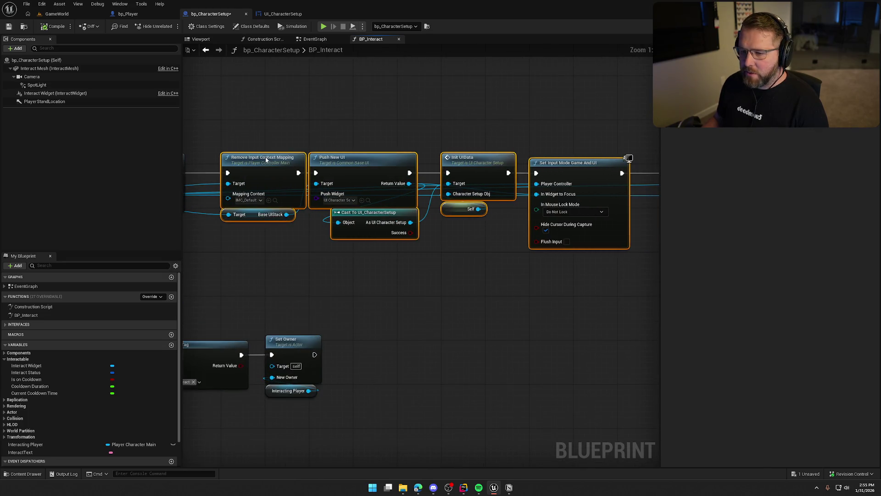
drag(302, 246, 400, 238)
drag(349, 273, 507, 248)
drag(302, 231, 337, 234)
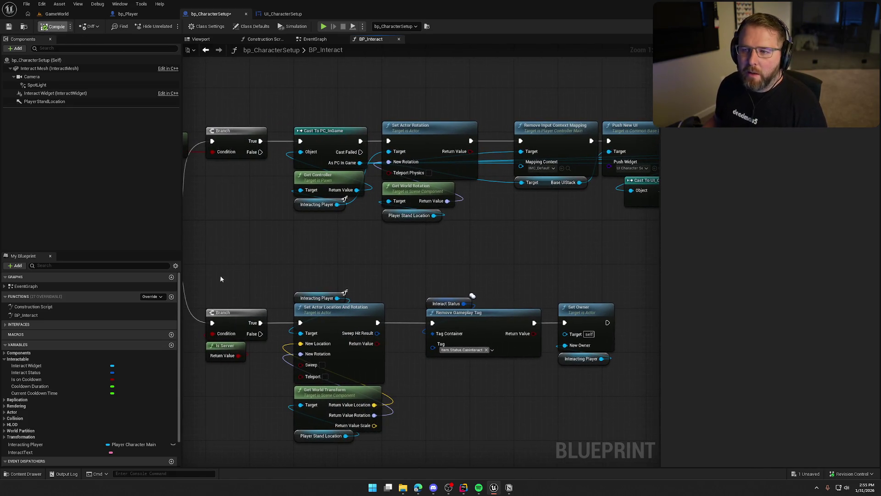
drag(249, 200, 343, 199)
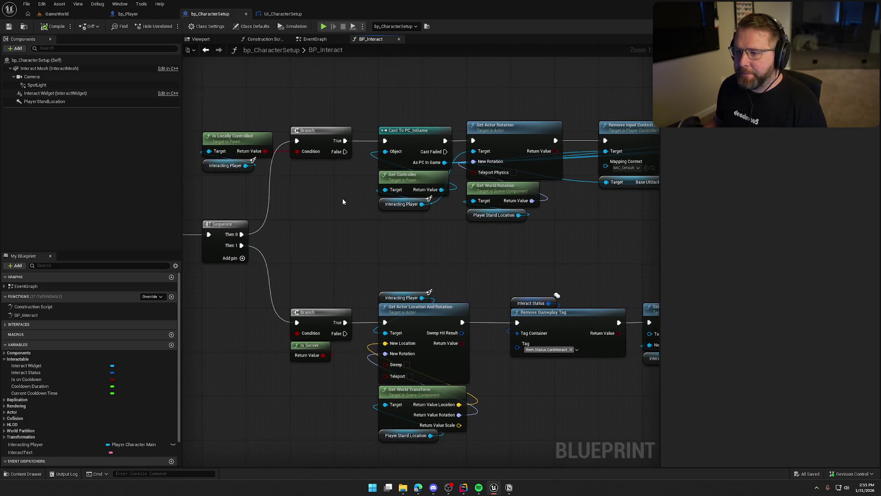
Check the SaveCharacterBtn click event in UI_CharacterSetup, then return to GameWorld
click(282, 14)
mouse_move(505, 334)
mouse_down()
mouse_move(487, 212)
mouse_move(470, 193)
mouse_move(470, 266)
mouse_up()
click(55, 14)
Playtest: customize at the trading post, click Save Character, reopen customization, then back out
click(180, 23)
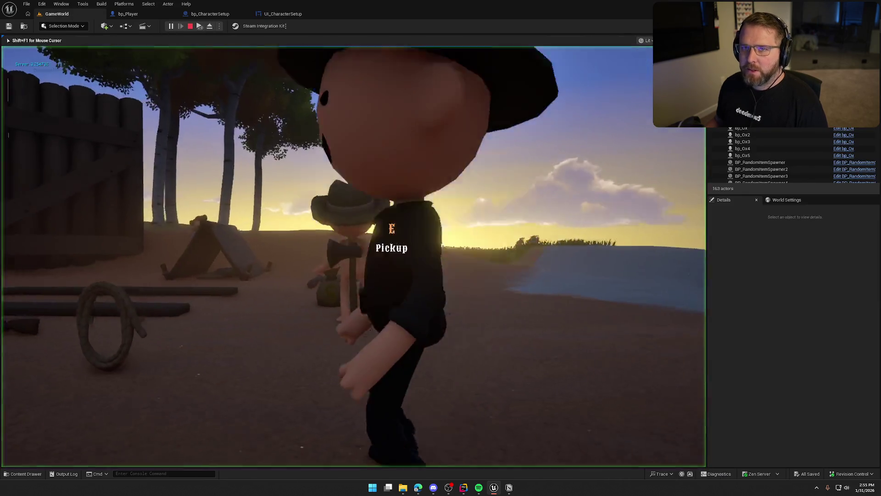
key(w)
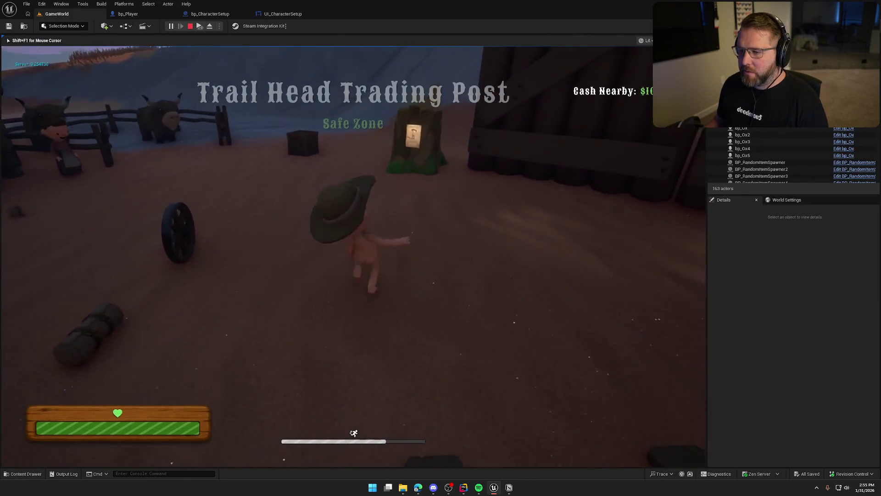
key(e)
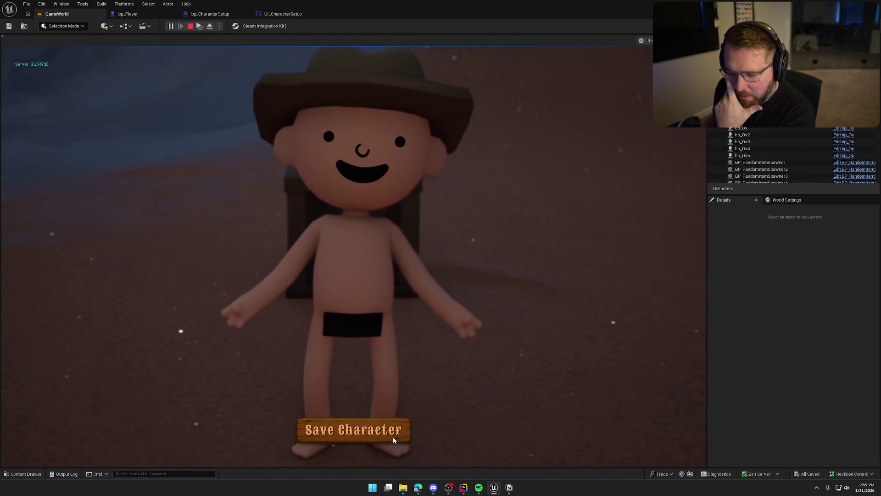
click(389, 436)
key(w)
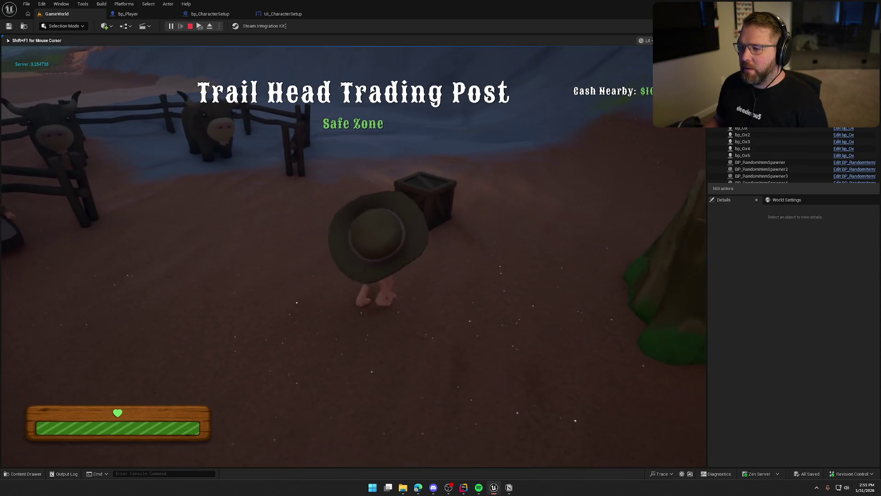
key(e)
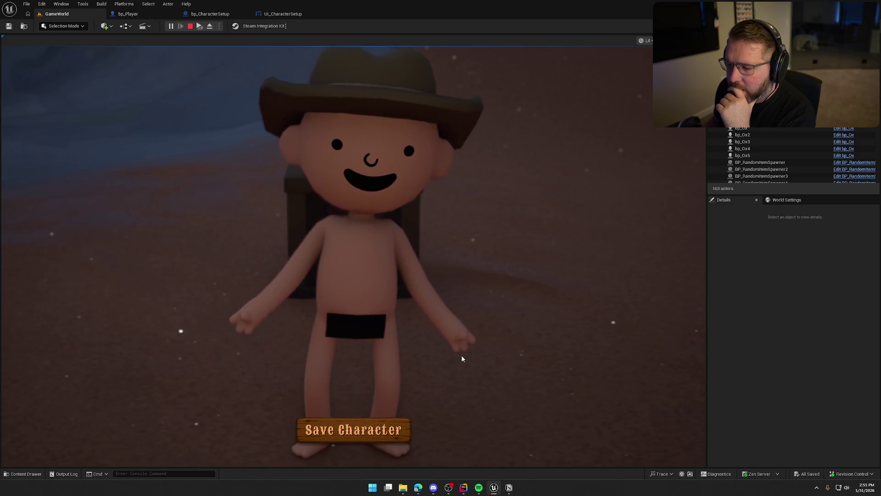
key(Escape)
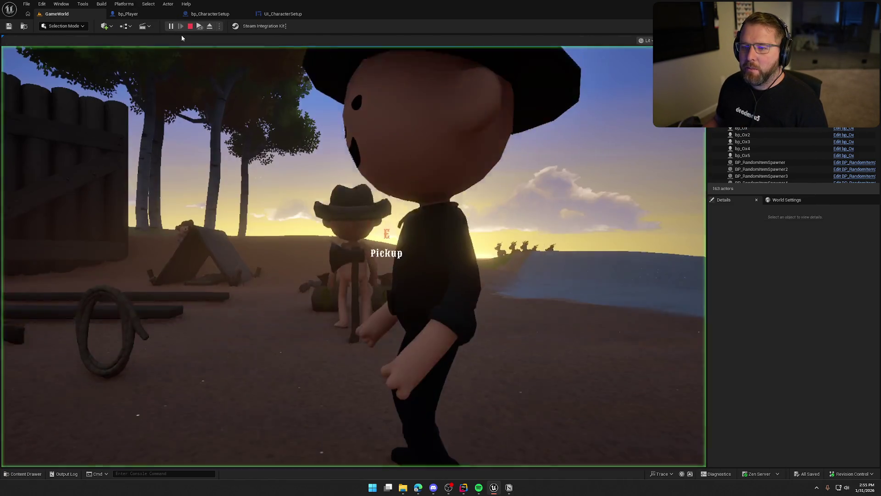
Run to the crate near the other player, reopen the customization view, then end play
click(219, 80)
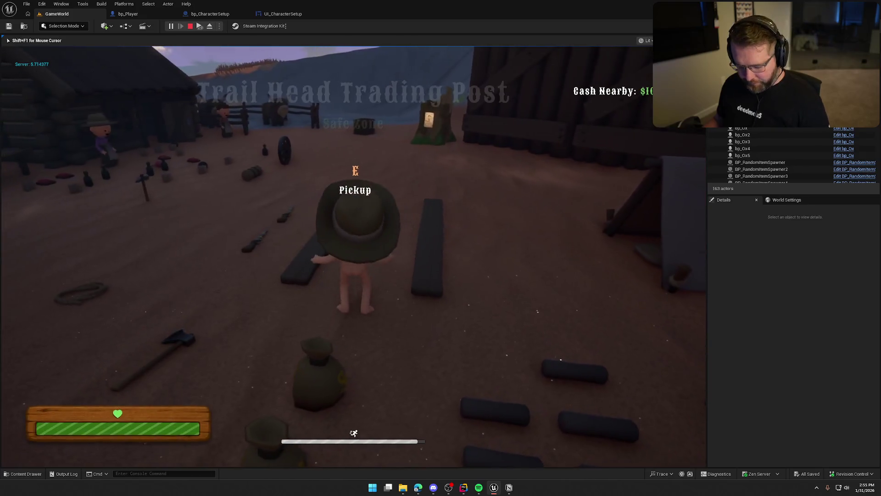
key(super)
key(Escape)
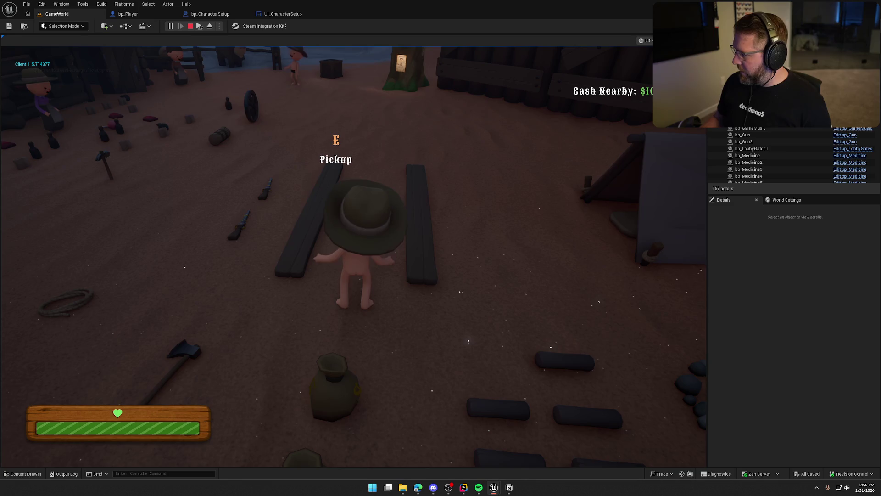
click(353, 230)
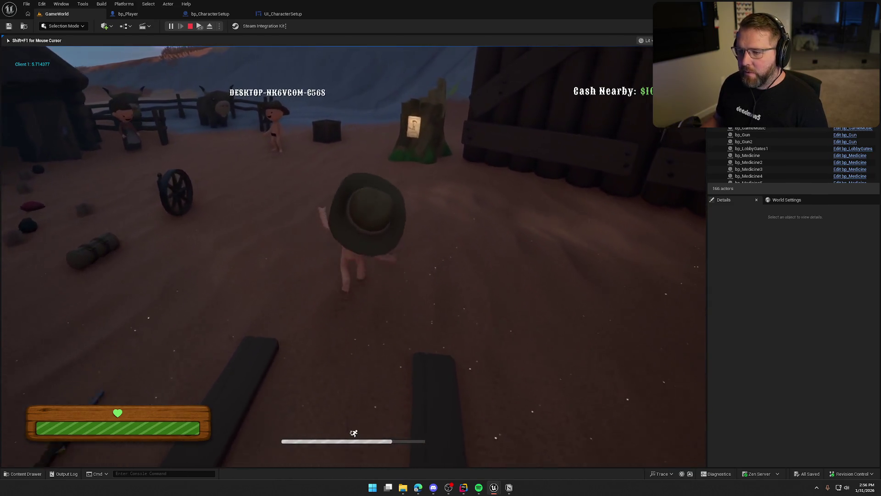
key(shift+w)
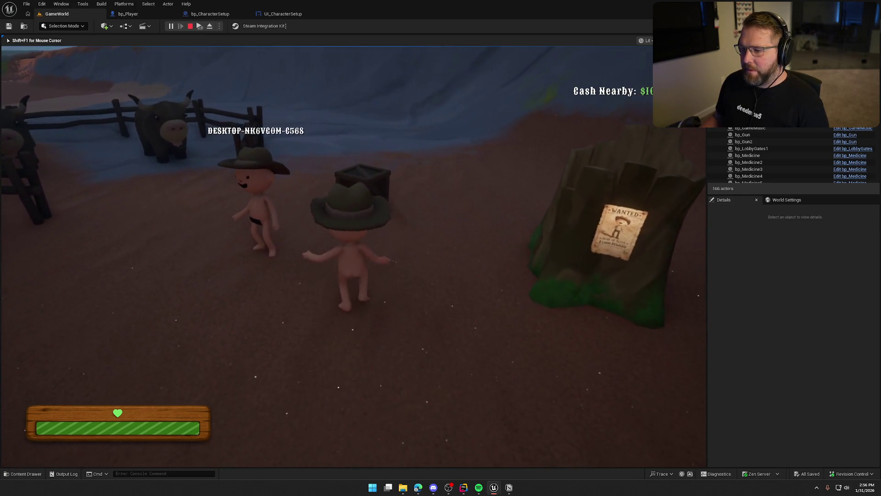
key(super)
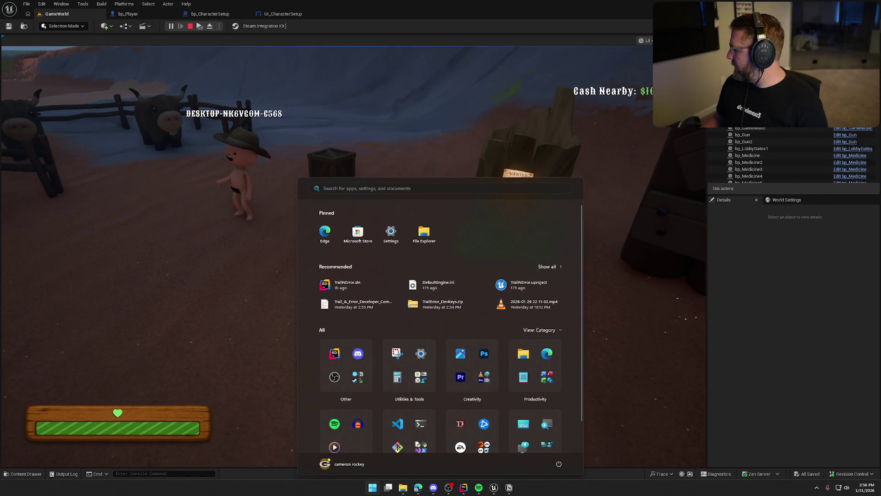
key(Escape)
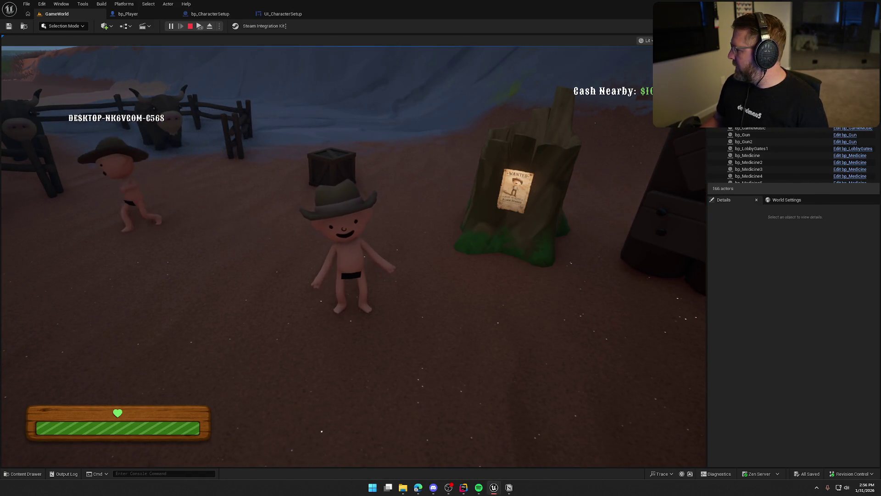
key(super)
key(Escape)
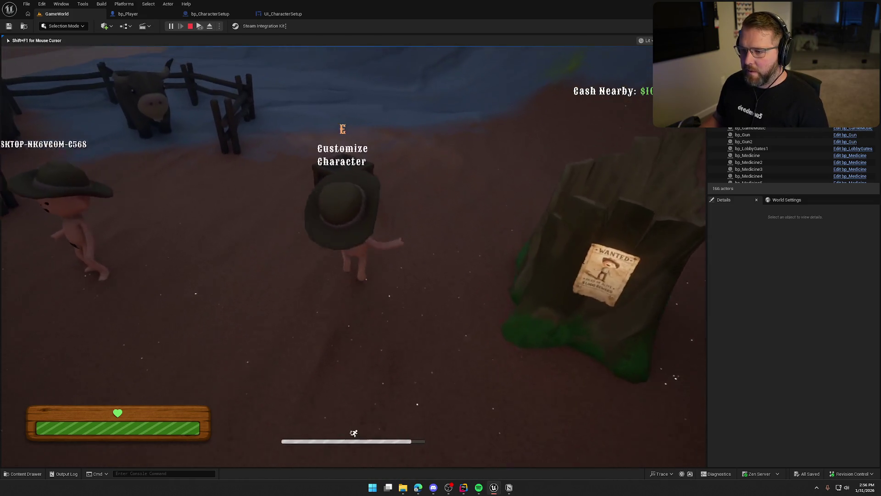
key(e)
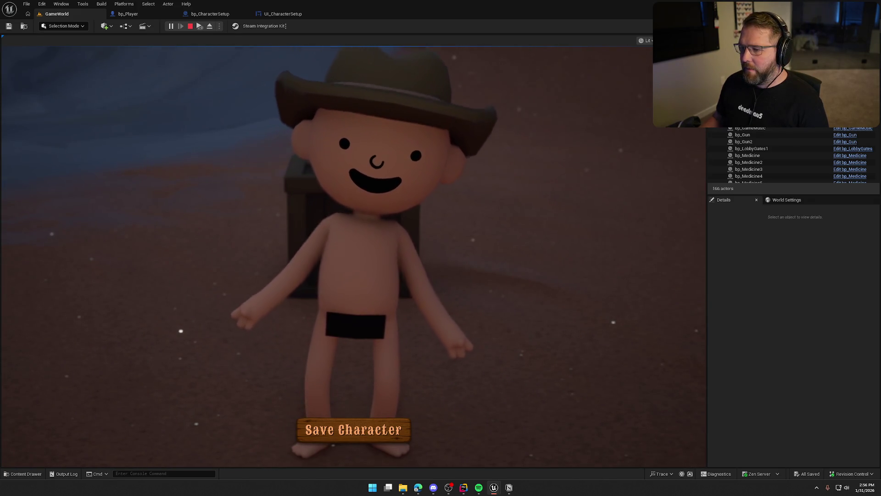
key(Escape)
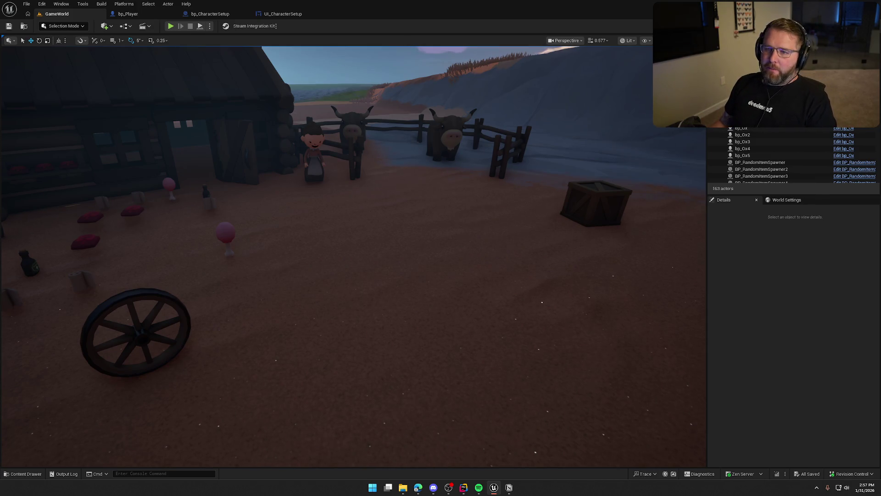
Inspect bp_CharacterSetup's components in the 3D viewport, then return to GameWorld
click(211, 14)
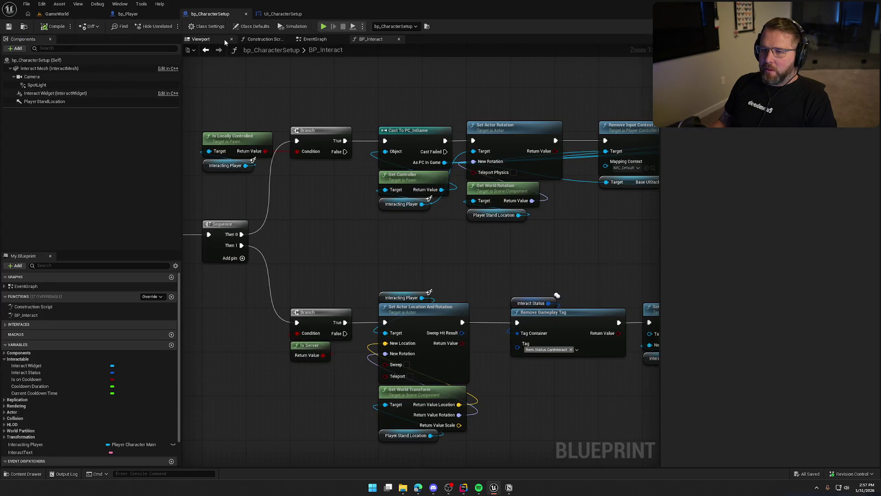
click(225, 41)
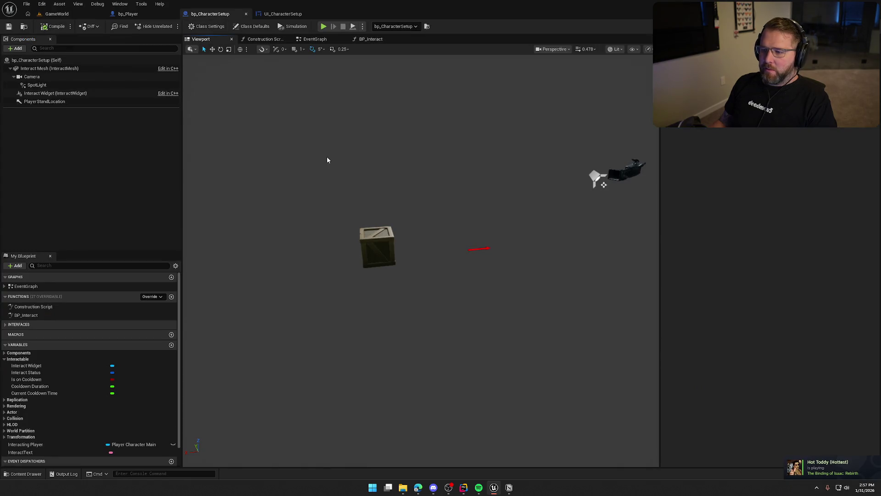
click(63, 18)
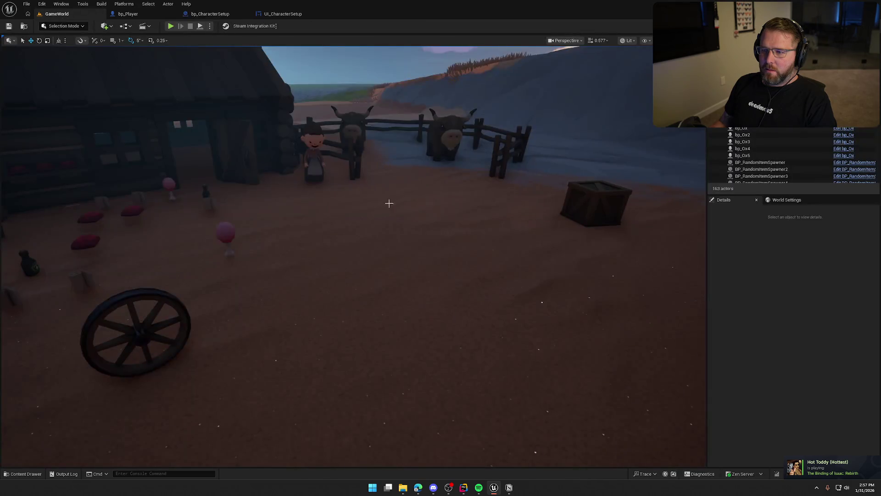
Playtest: customize at the crate, Save Character back to the game, reopen customization, then stop
click(171, 27)
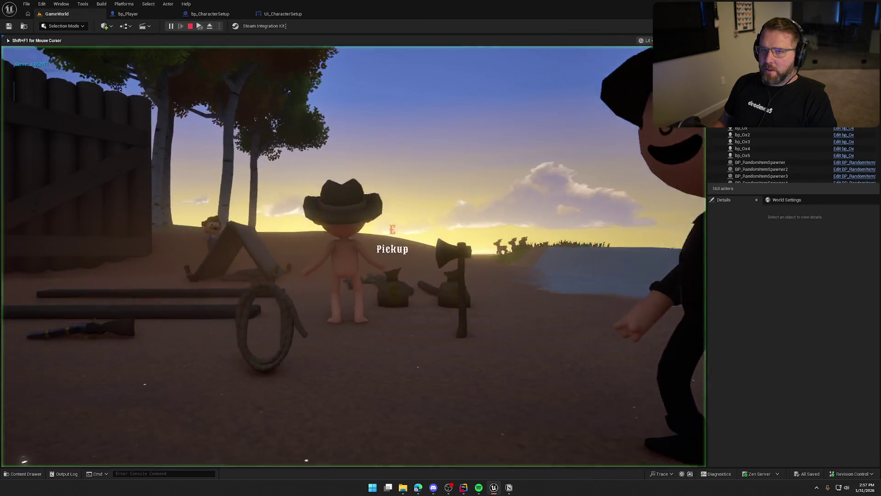
key(F11)
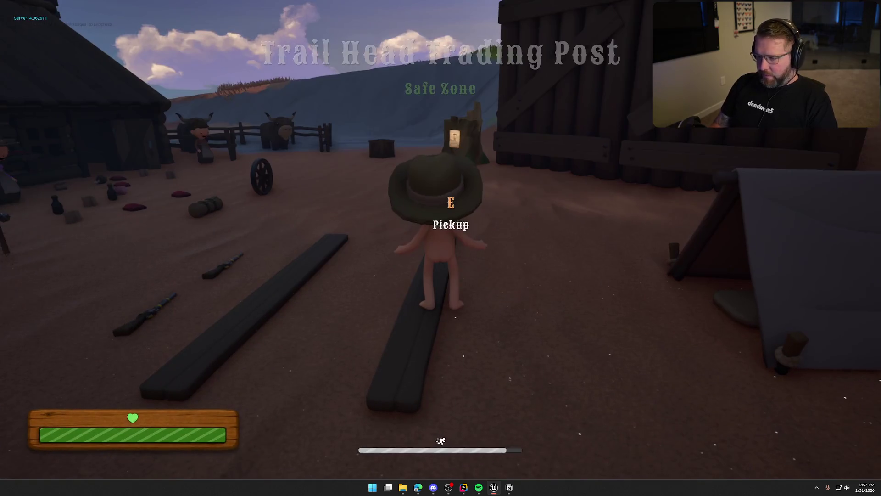
key(w)
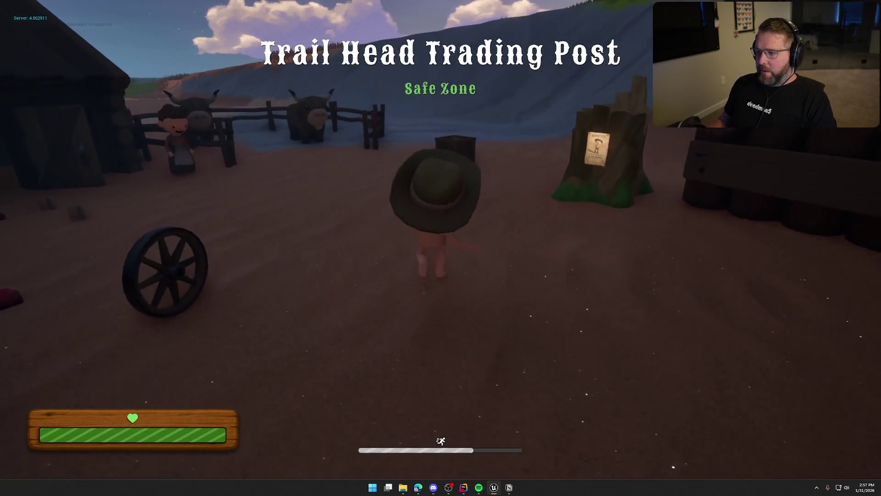
key(e)
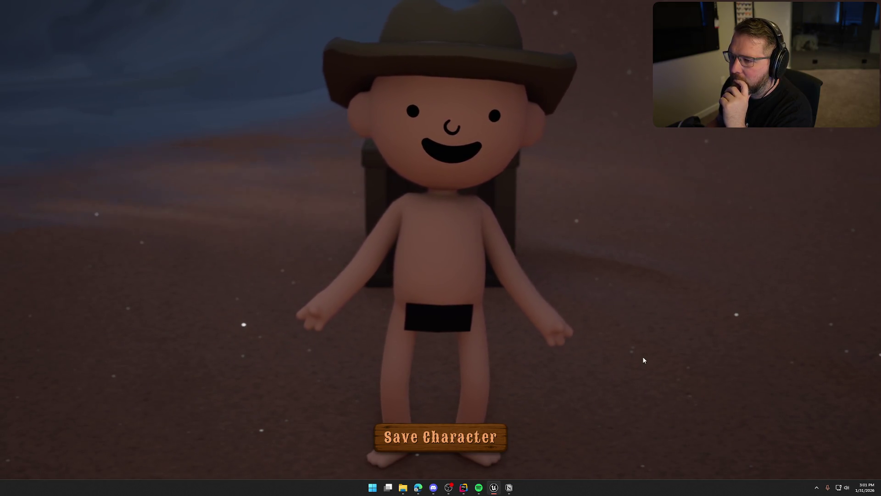
click(440, 437)
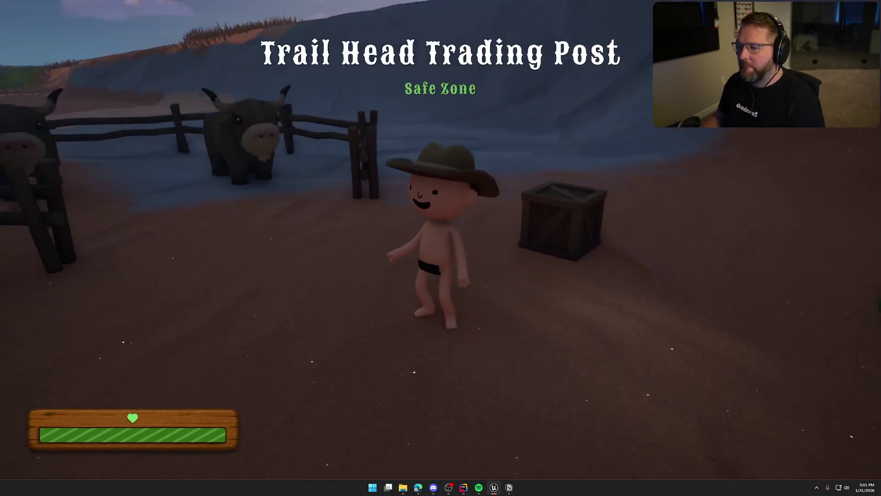
key(w)
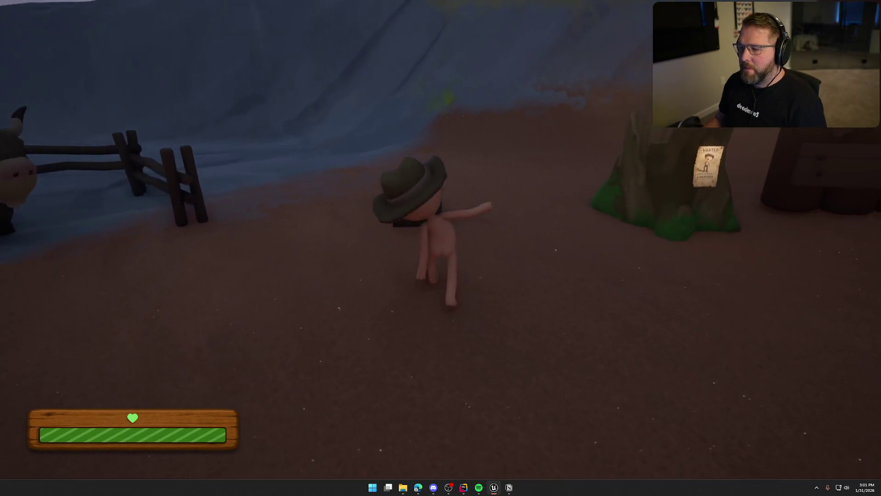
key(Tab)
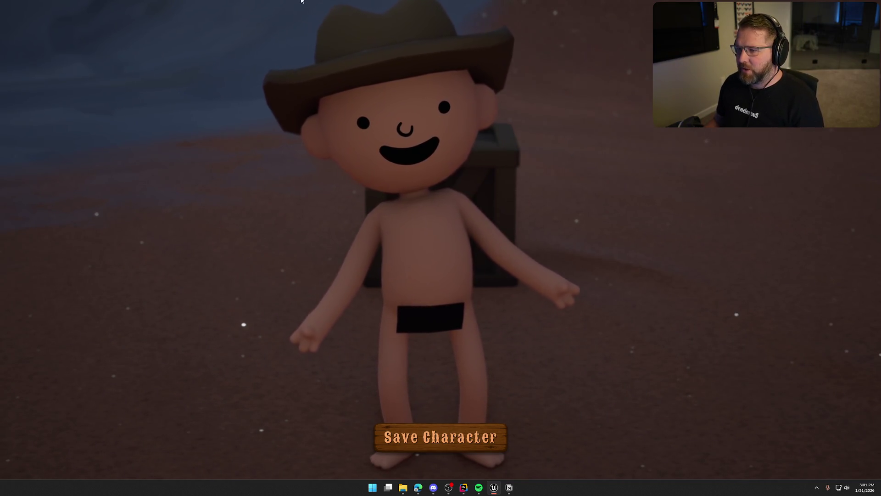
key(Escape)
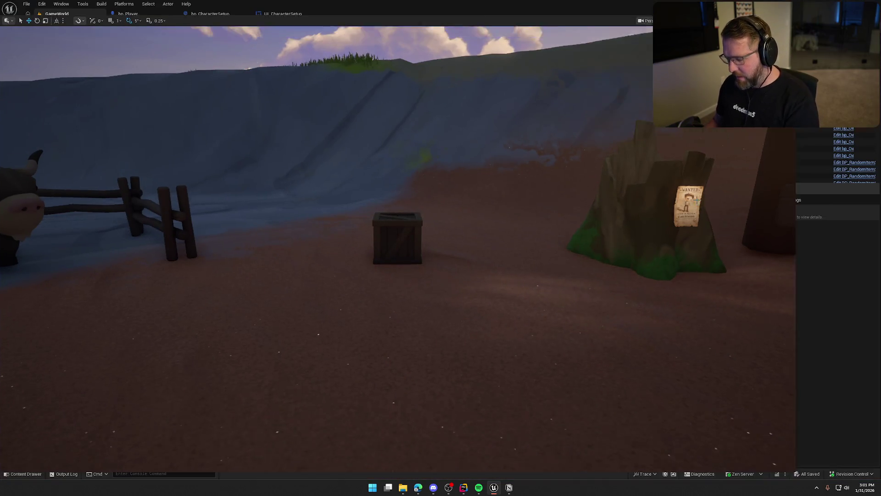
Show UI_CharacterSetup's Designer layout, then maximize the browser with Noun Project 'female' results
click(281, 15)
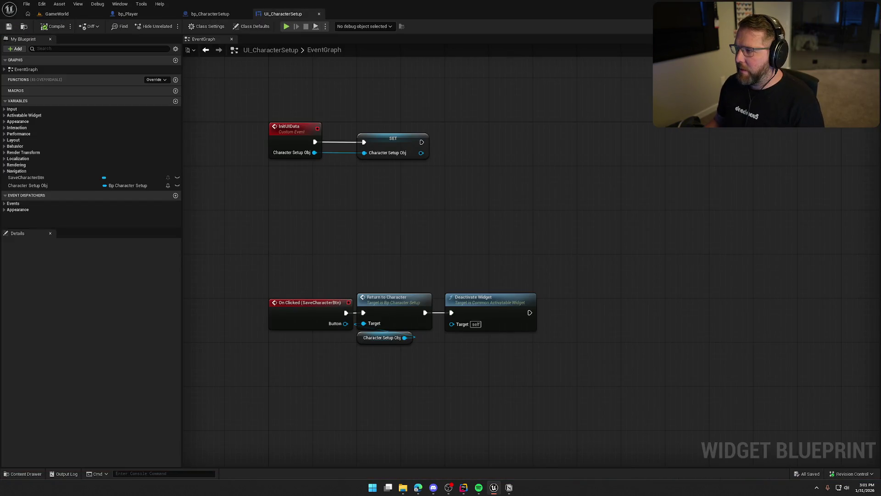
click(849, 26)
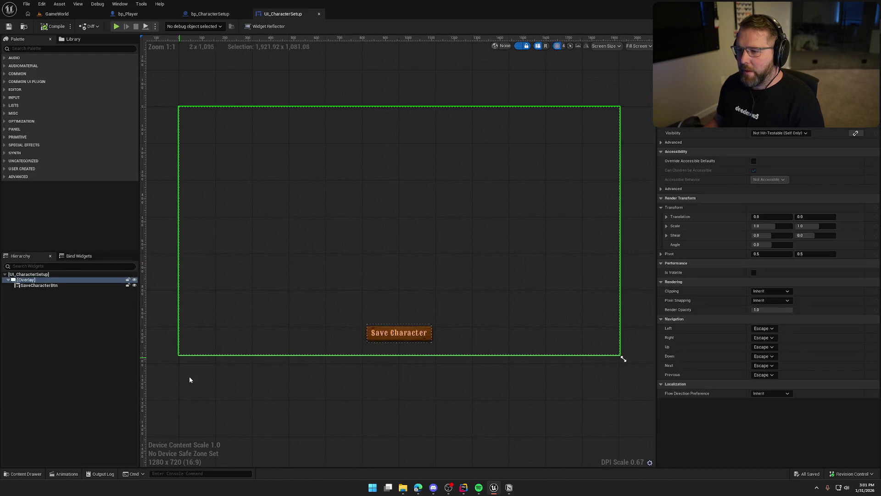
click(471, 409)
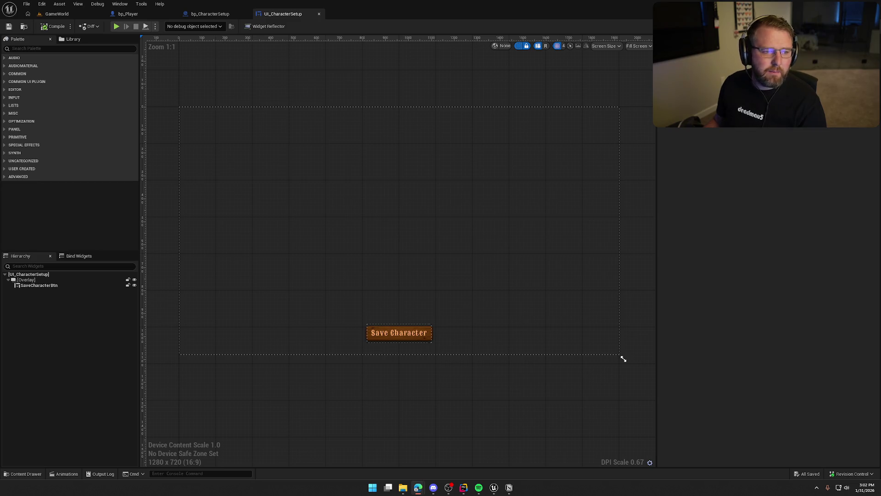
key(alt+Tab)
key(super+Up)
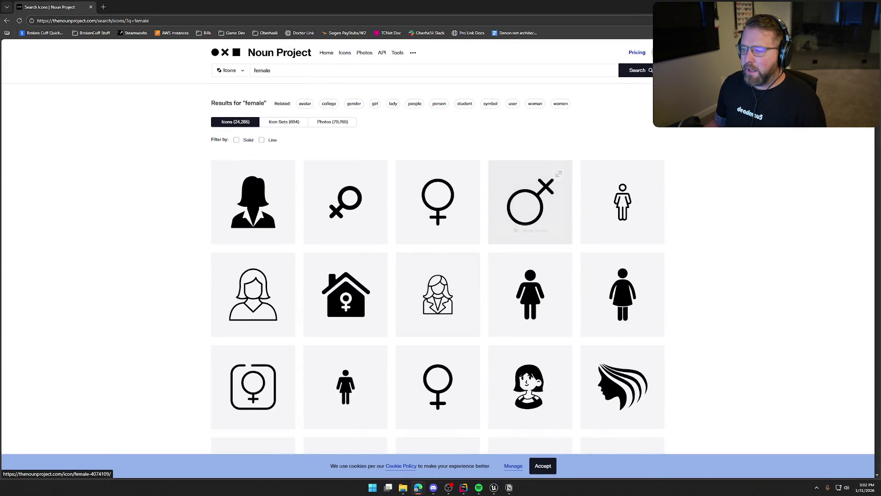
Replace the 'female' search with 'cowboy', then edit it to 'cowgirl' for 44 icons
scroll(530, 202, down, 4)
scroll(643, 363, up, 4)
click(262, 70)
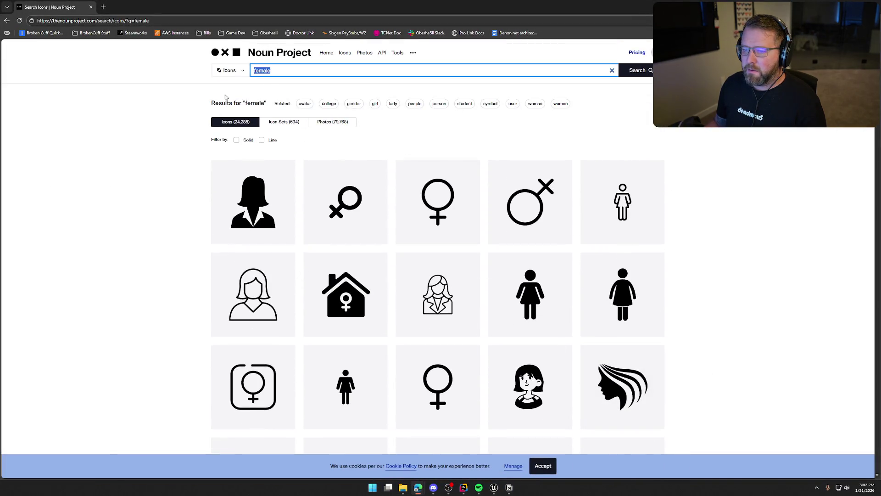
key(BackSpace)
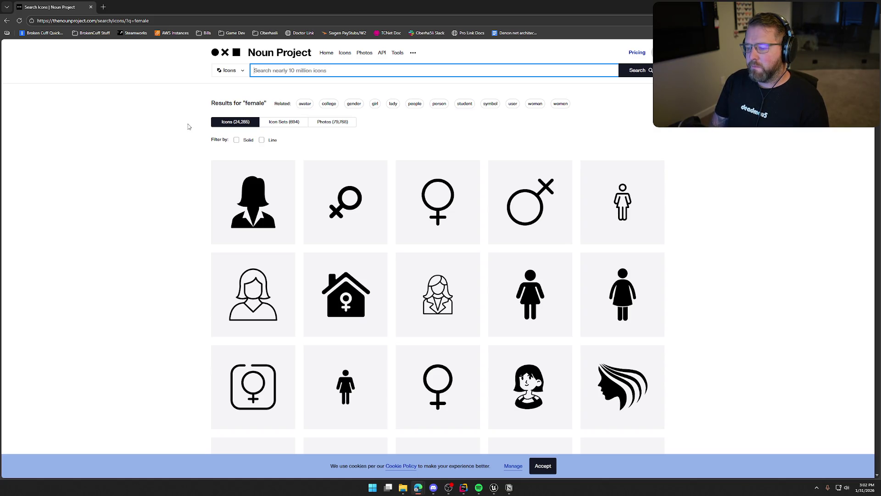
text(cowboy)
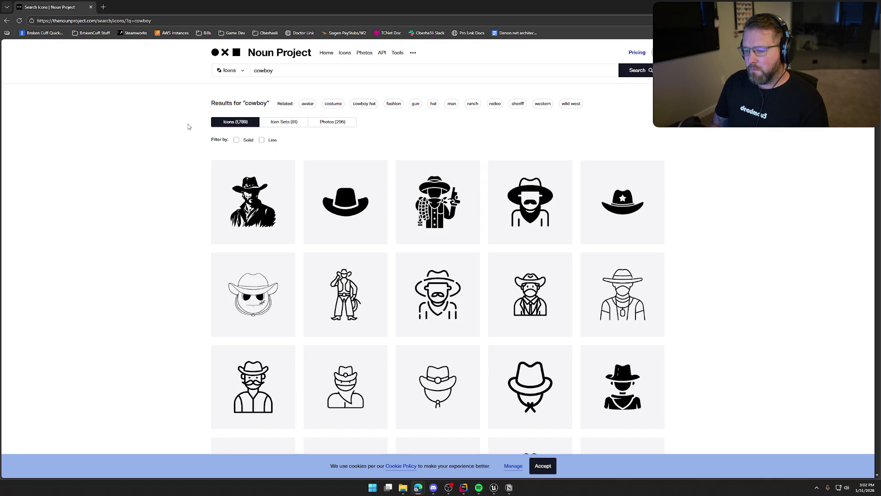
drag(263, 71, 279, 75)
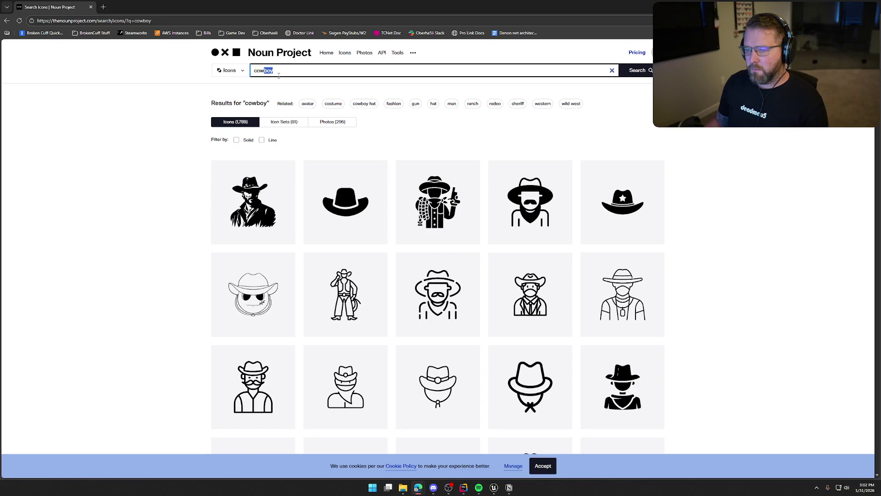
text(girl)
key(Return)
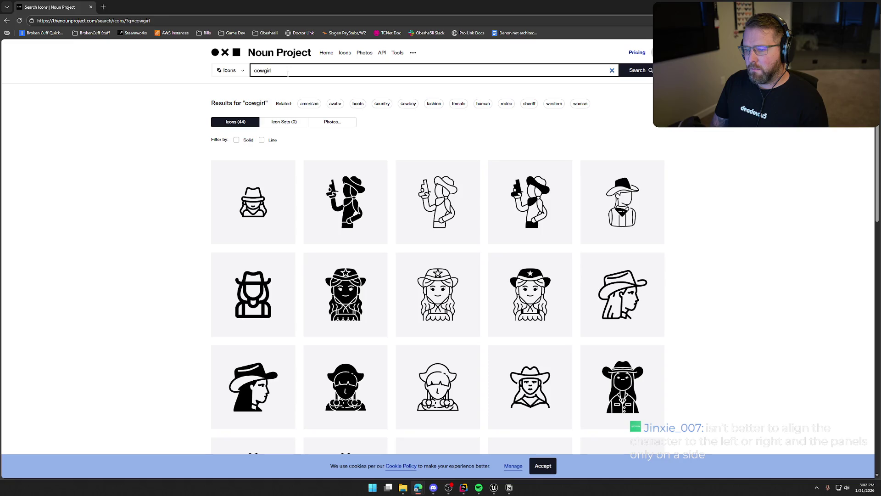